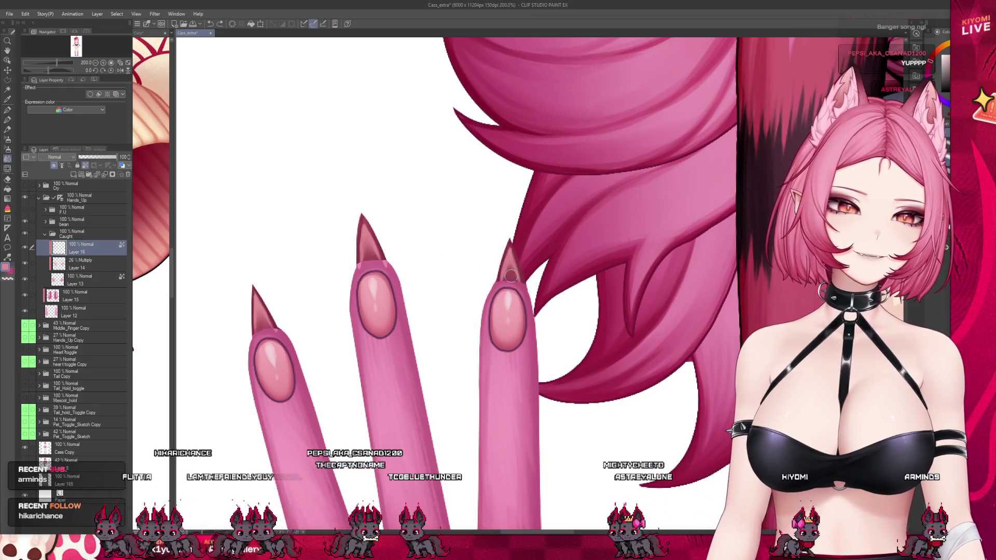
# Step: Hide and reshow Layer 16 to check what it contains
pyautogui.scroll(-5, 530, 274)
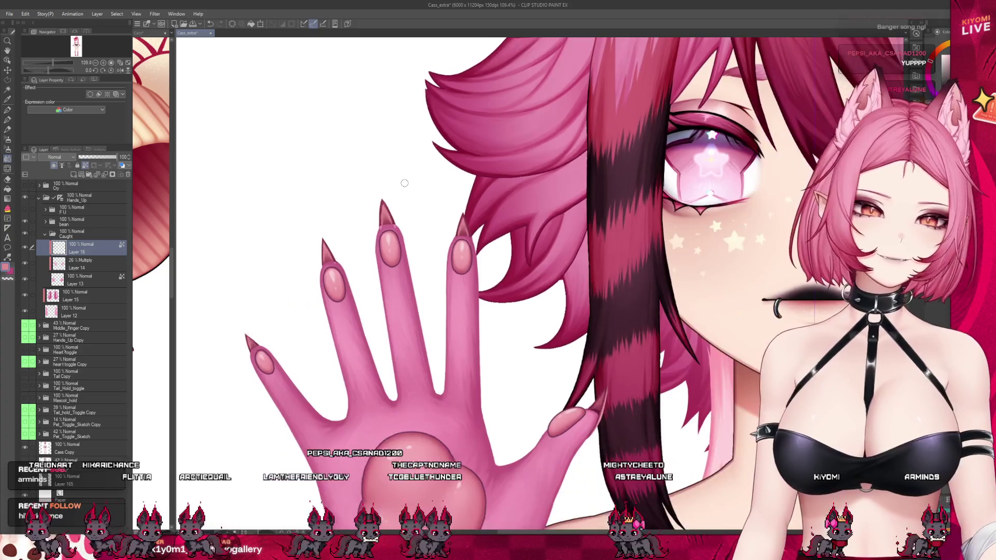
pyautogui.scroll(1, 492, 242)
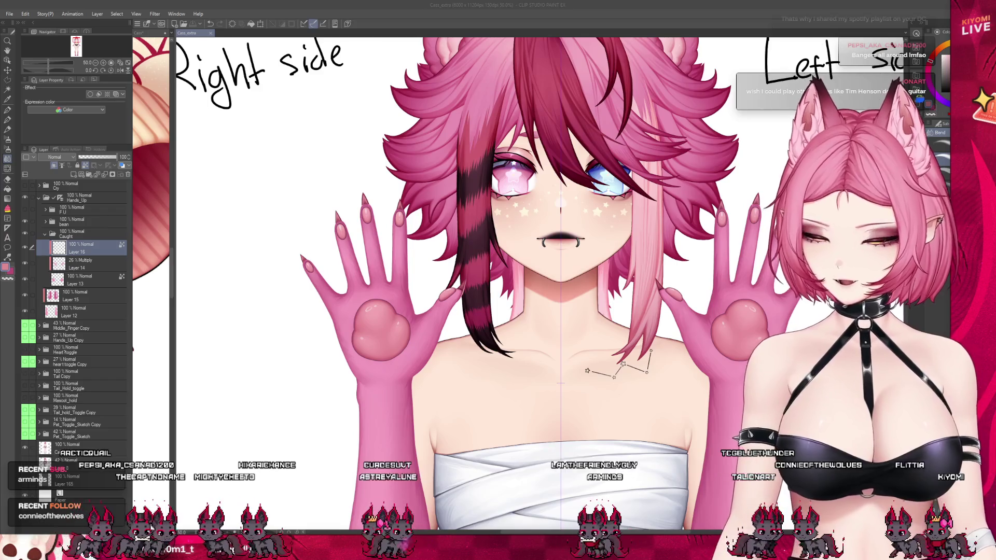
pyautogui.scroll(1, 367, 320)
pyautogui.click(25, 248)
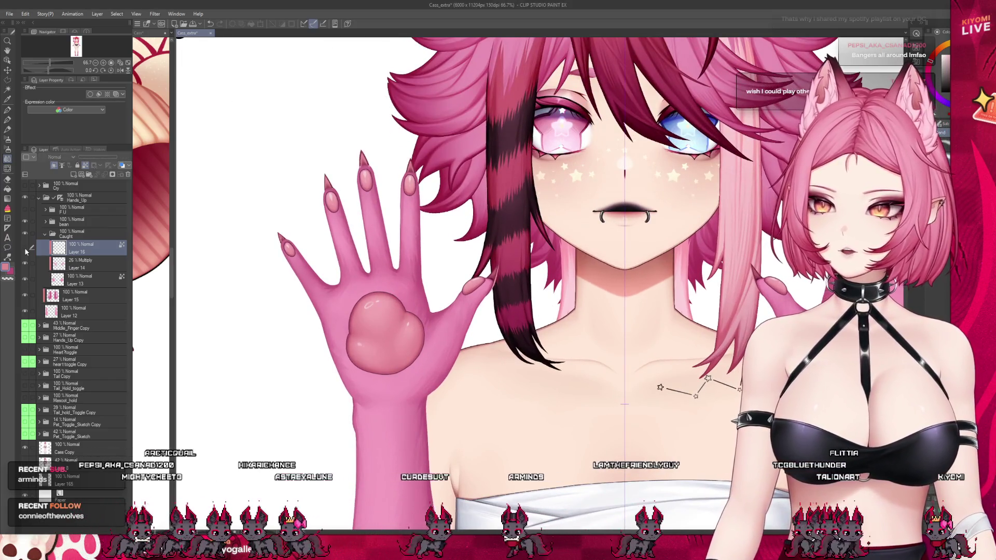
pyautogui.click(25, 248)
pyautogui.scroll(4, 250, 246)
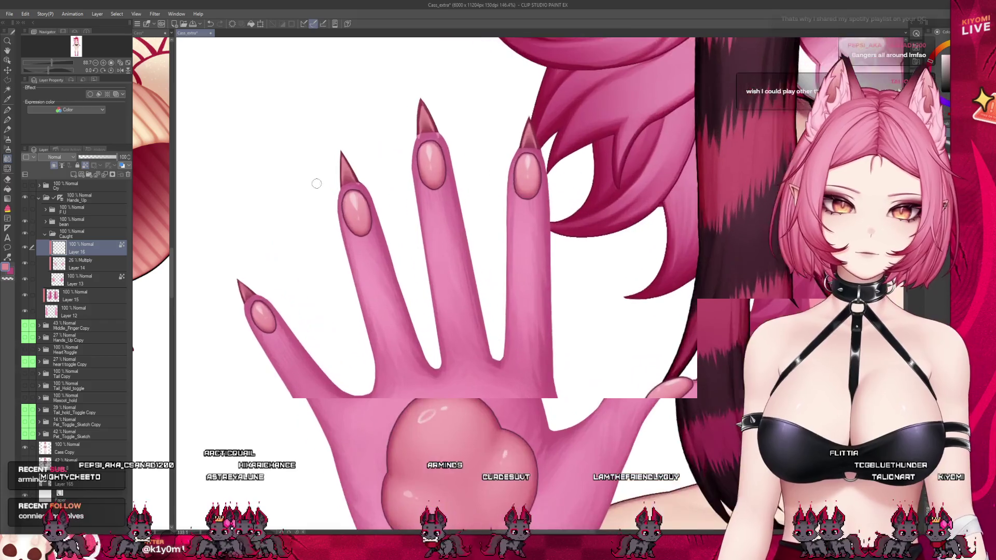
pyautogui.scroll(2, 251, 246)
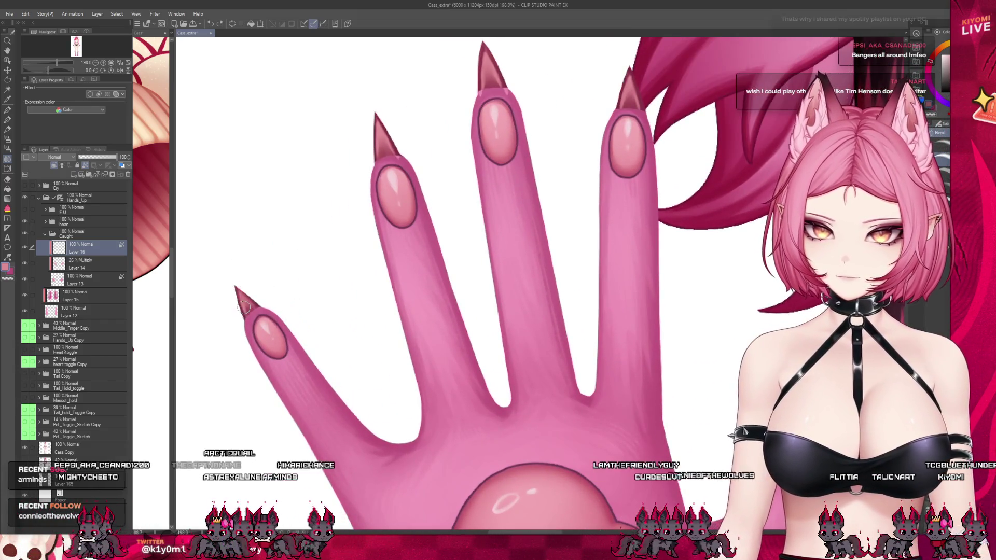
# Step: Switch the active tool from Pen to Pencil
pyautogui.press('p')
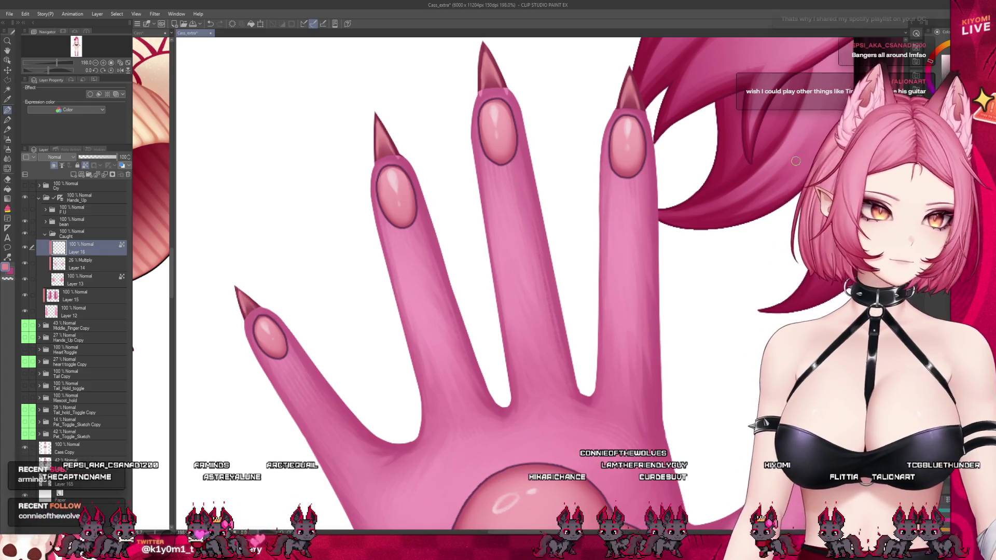
pyautogui.press('p')
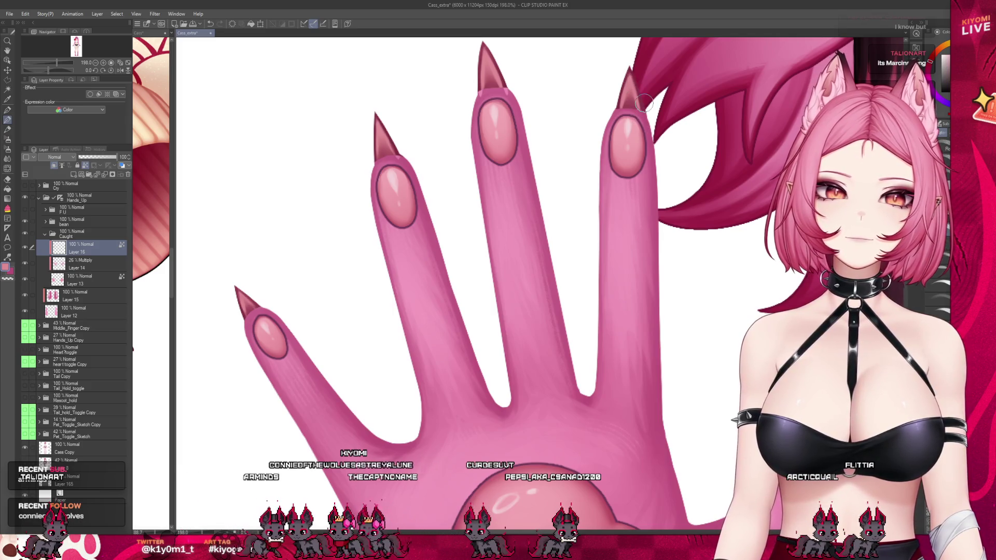
pyautogui.scroll(-4, 566, 101)
# Step: Select Layer 14, then Layer 13, in the Layer panel
pyautogui.scroll(2, 579, 242)
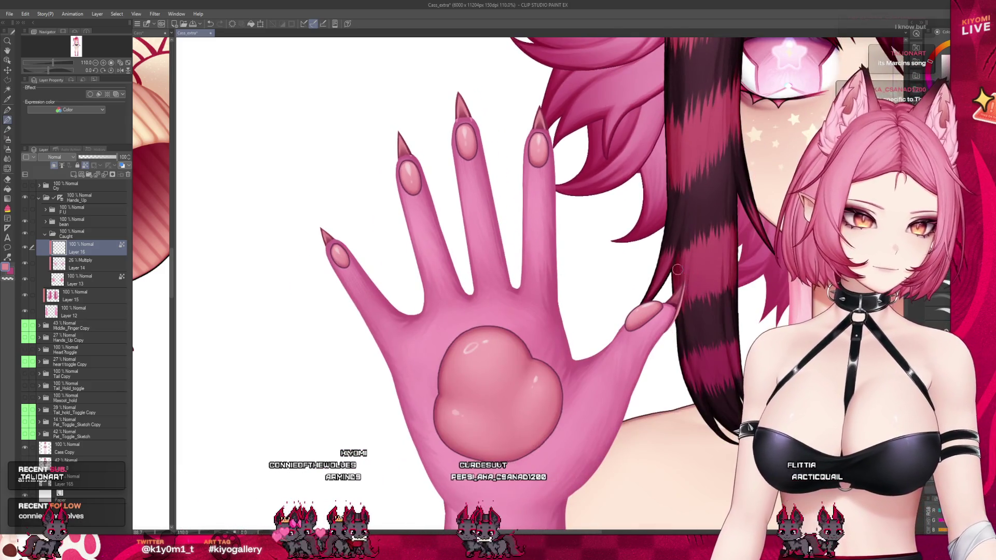
pyautogui.scroll(-2, 527, 264)
pyautogui.click(87, 264)
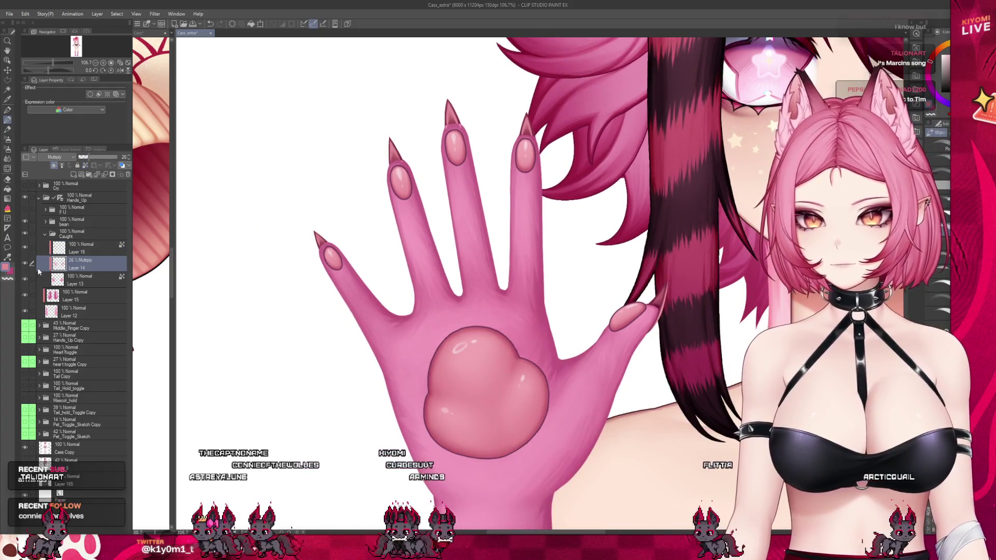
pyautogui.click(83, 280)
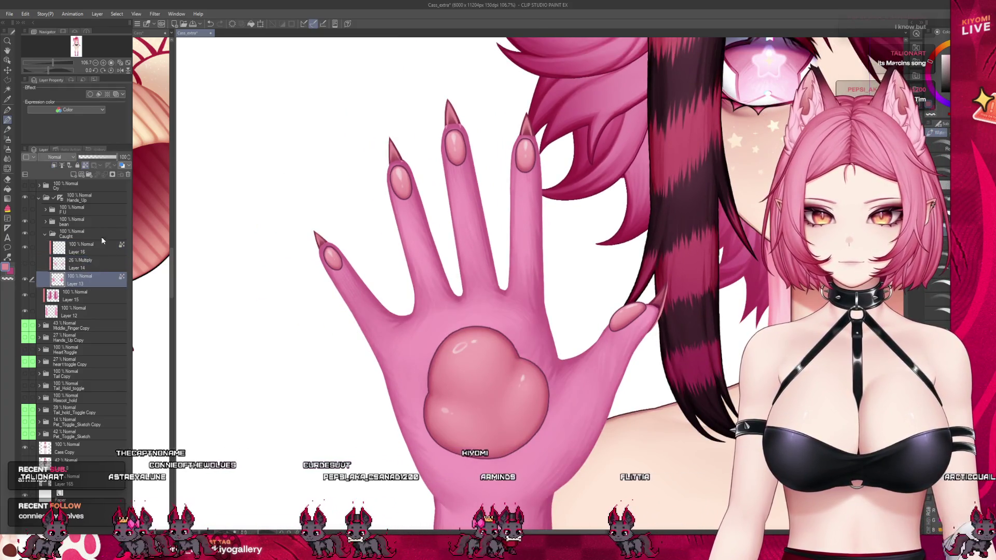
pyautogui.scroll(2, 280, 98)
pyautogui.scroll(2, 402, 151)
pyautogui.scroll(2, 419, 214)
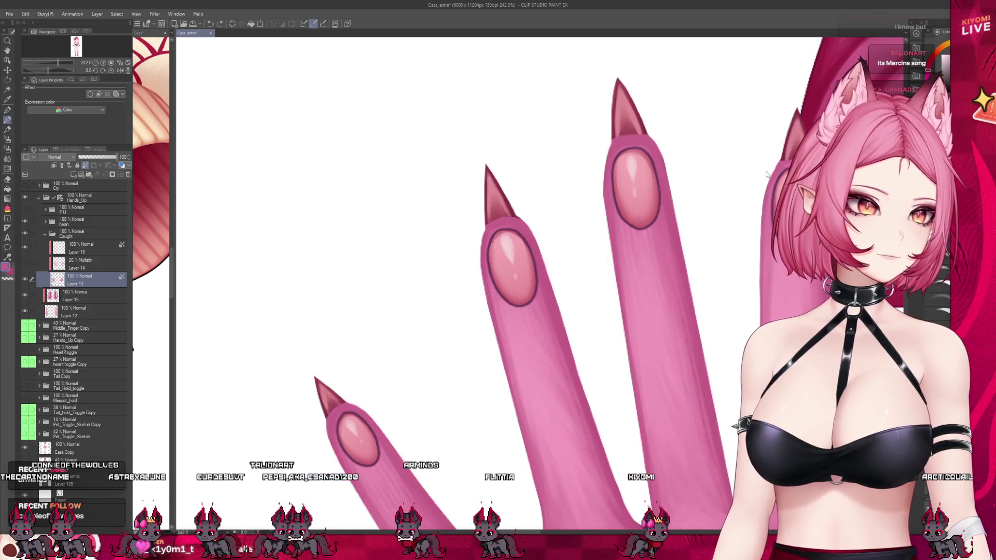
# Step: Make Layer 16 the working layer and halve the pencil brush size
pyautogui.click(89, 261)
pyautogui.click(92, 248)
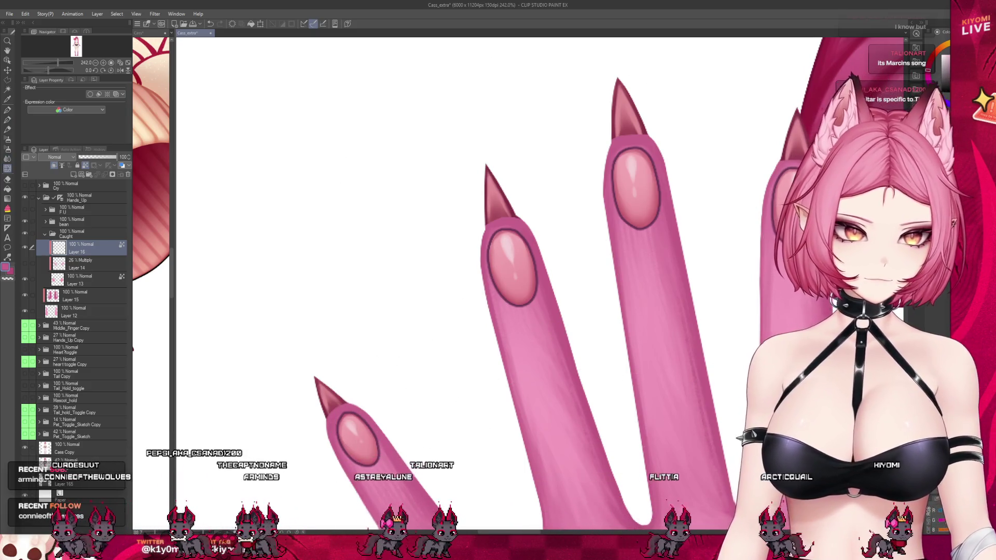
pyautogui.press('[')
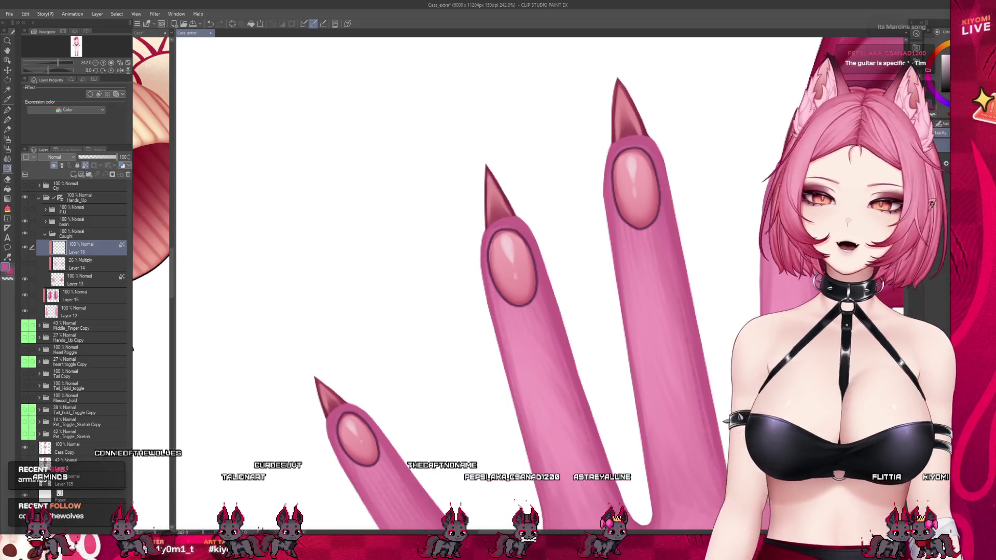
pyautogui.scroll(-5, 675, 154)
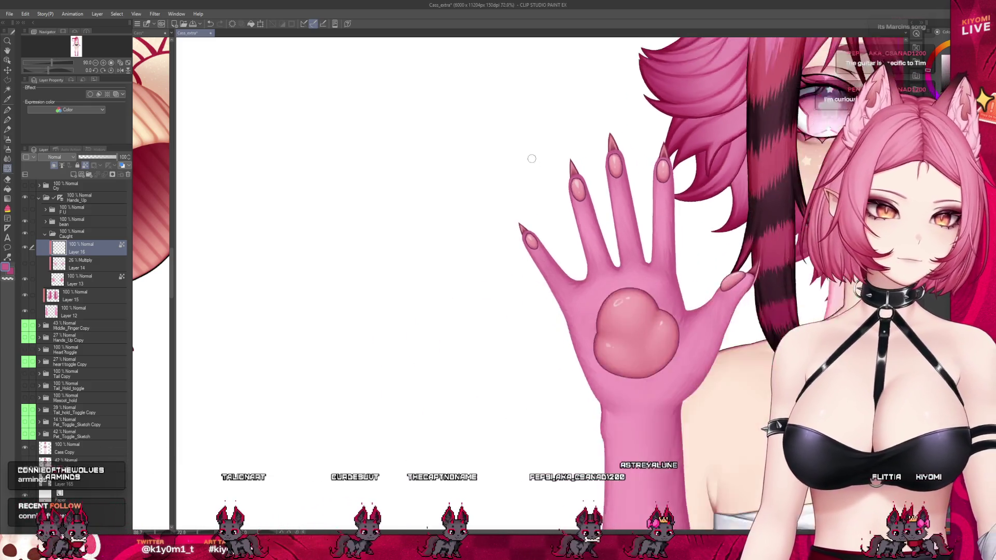
# Step: Lower the Cass Copy character layer's opacity to 54%
pyautogui.scroll(5, 525, 215)
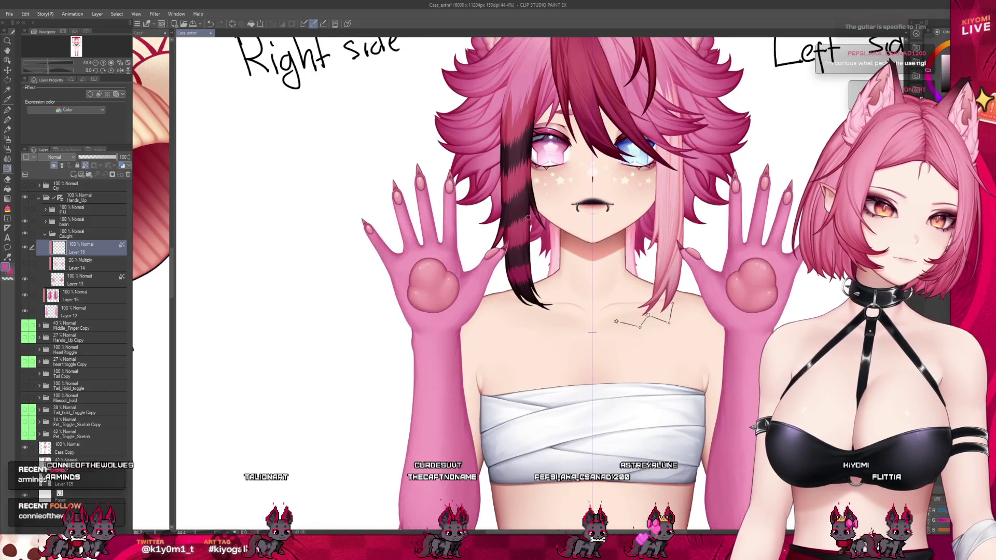
pyautogui.scroll(5, 525, 216)
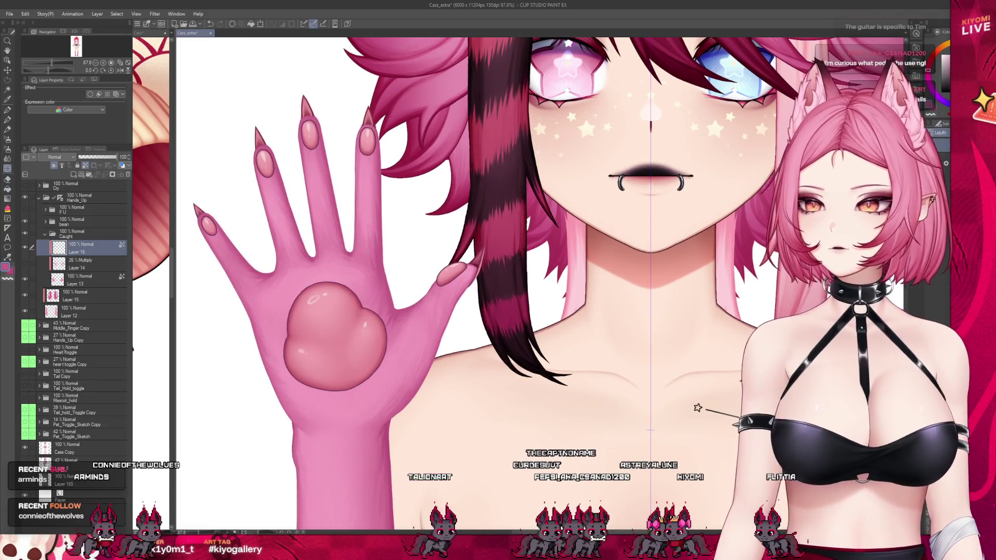
pyautogui.scroll(-4, 539, 381)
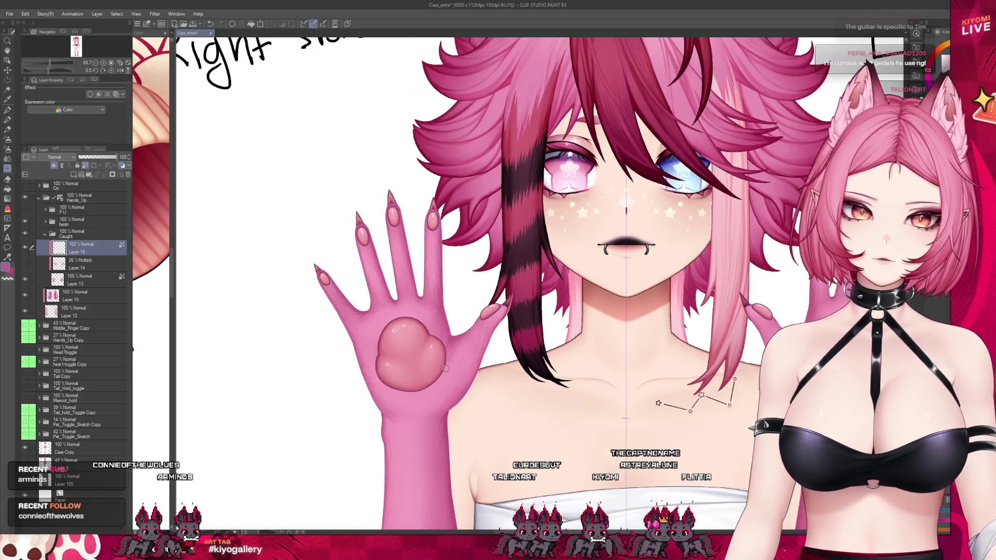
pyautogui.click(68, 448)
pyautogui.click(98, 156)
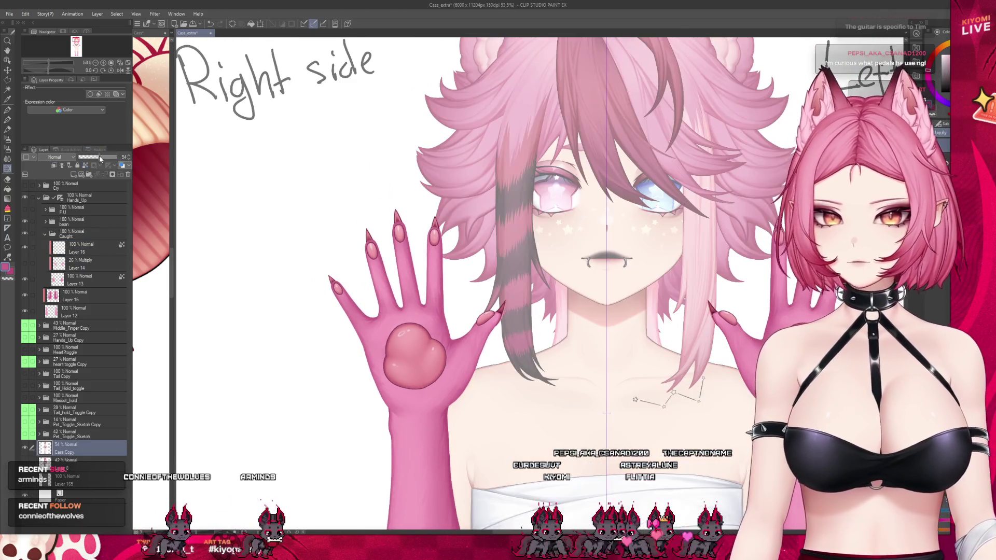
# Step: Save the file with Ctrl+S
pyautogui.scroll(-1, 368, 275)
pyautogui.scroll(3, 384, 265)
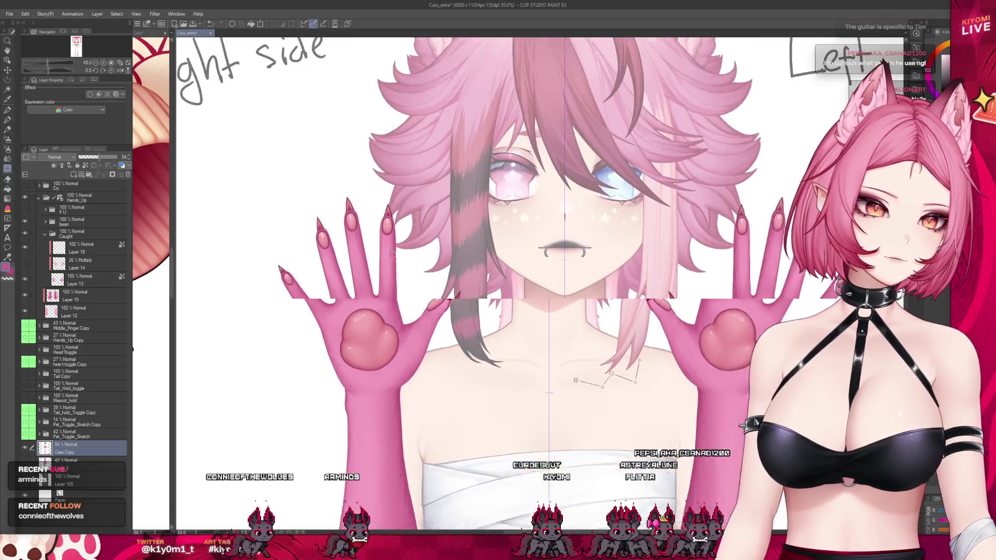
pyautogui.hotkey('ctrl', 's')
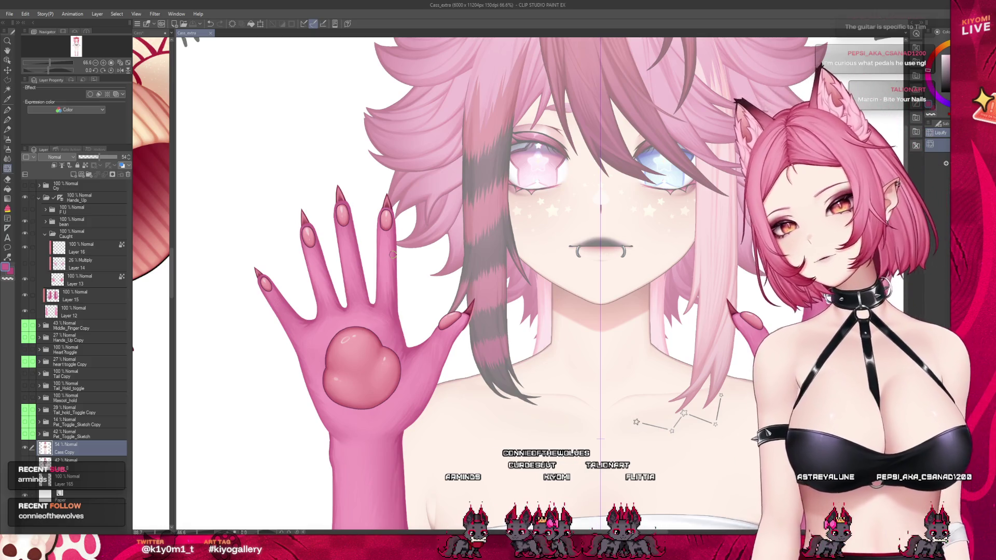
pyautogui.scroll(4, 263, 169)
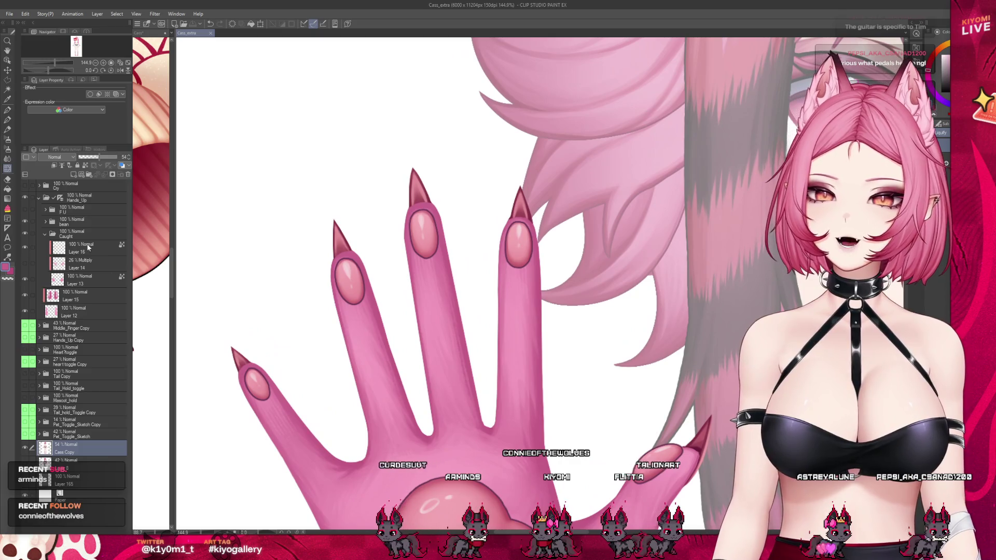
# Step: Select Layer 16 in the Layer panel to resume drawing on it
pyautogui.click(93, 250)
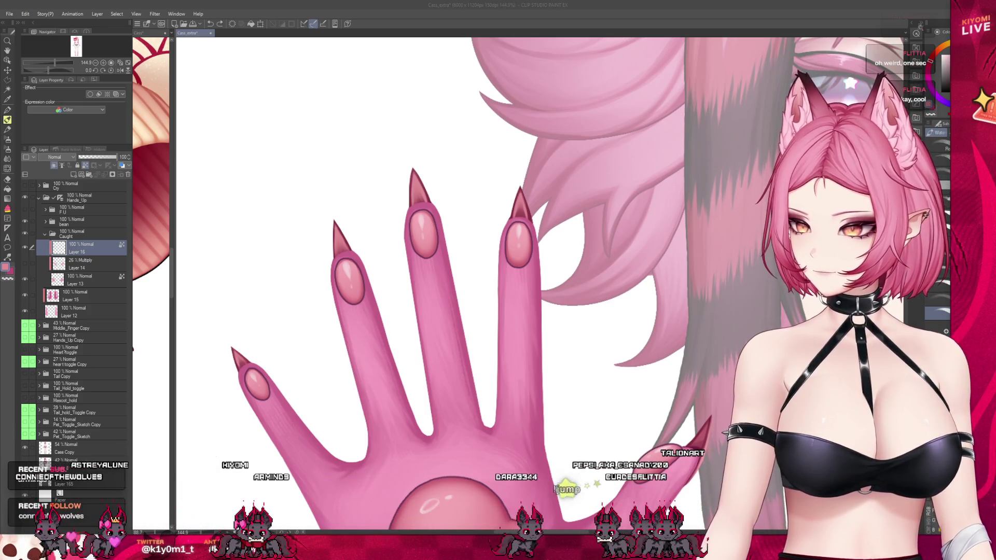
pyautogui.scroll(3, 213, 407)
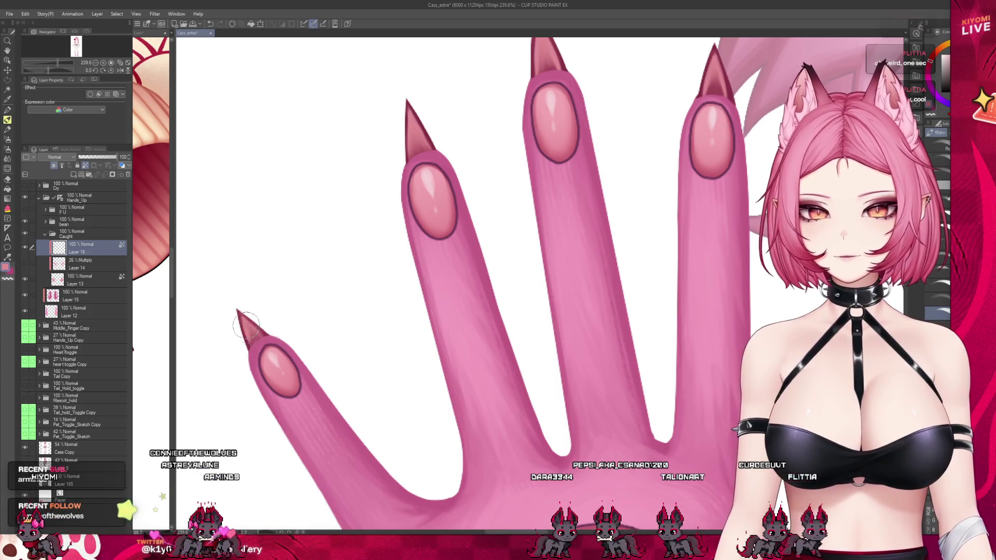
# Step: Switch to another drawing tool with the P shortcut while viewing the hand
pyautogui.scroll(-2, 345, 289)
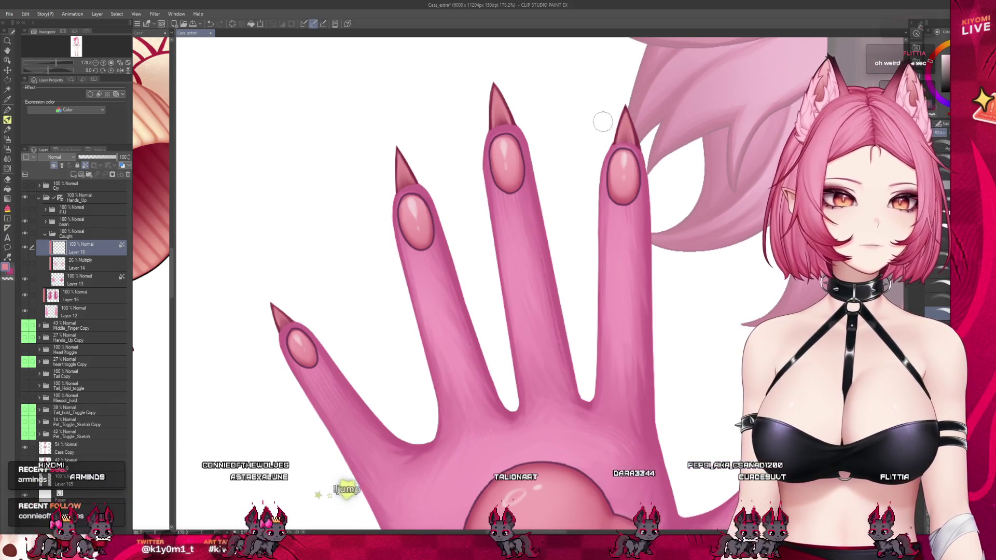
pyautogui.scroll(-3, 629, 254)
pyautogui.scroll(2, 628, 253)
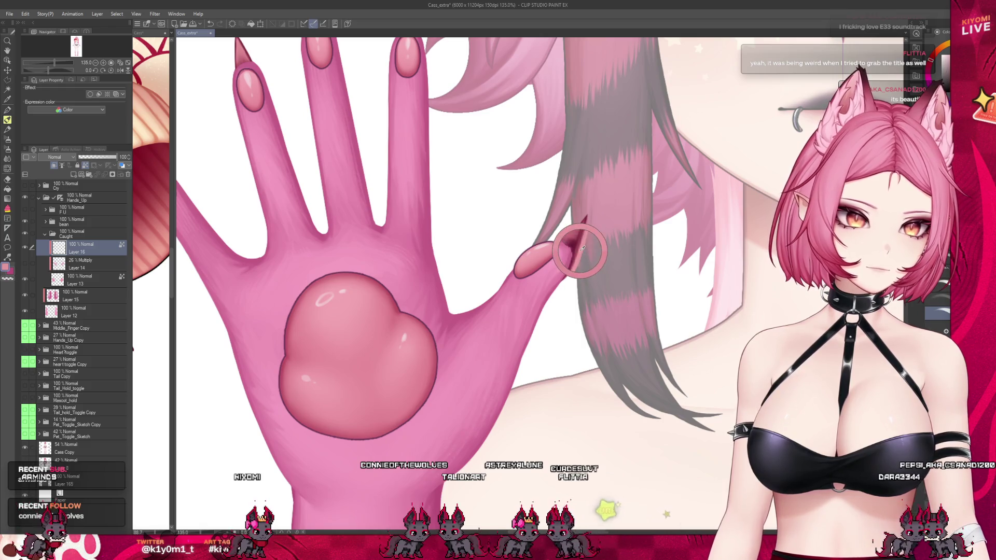
pyautogui.press('p')
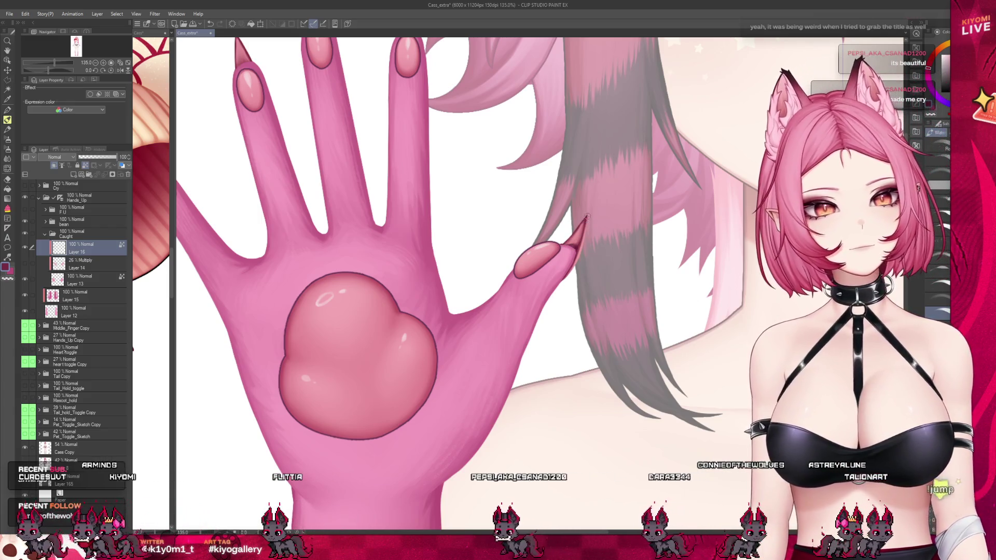
pyautogui.scroll(-2, 425, 301)
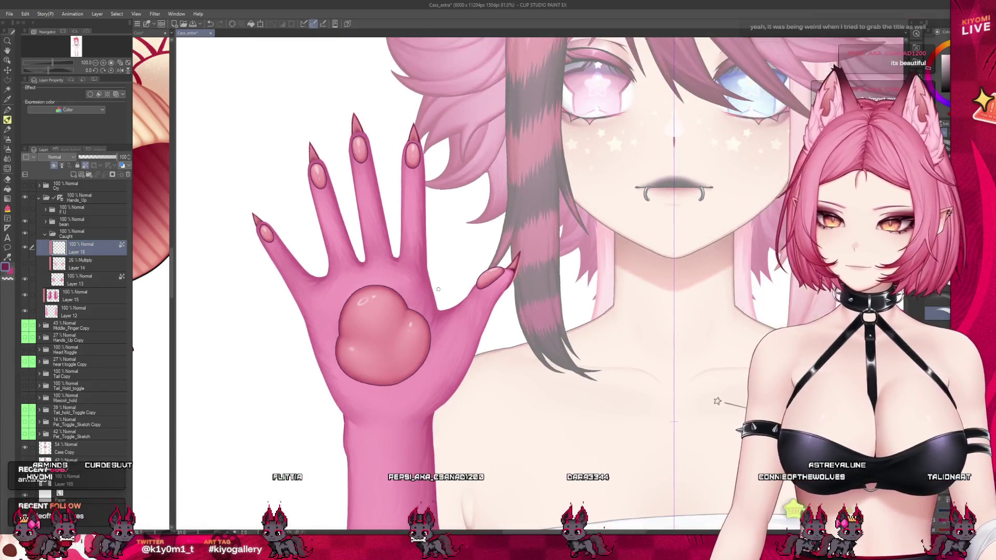
pyautogui.scroll(-3, 437, 289)
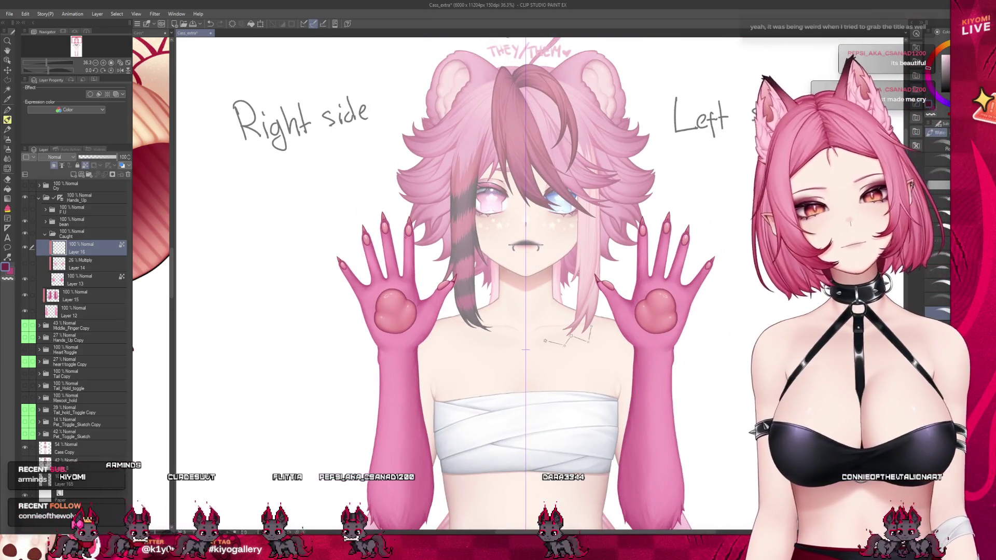
# Step: Select the Caught folder and give the pink hands a dark outline
pyautogui.click(79, 230)
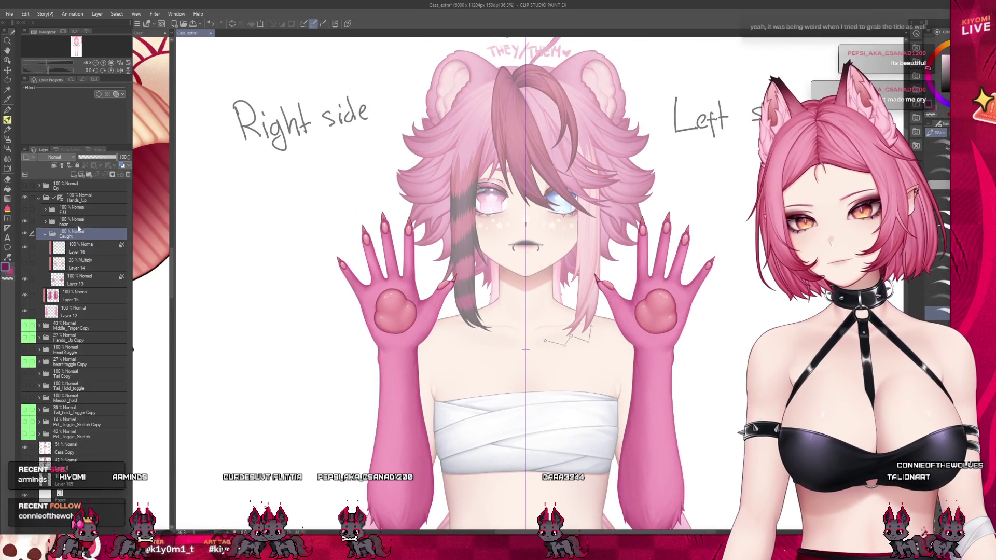
pyautogui.click(98, 94)
pyautogui.scroll(3, 444, 260)
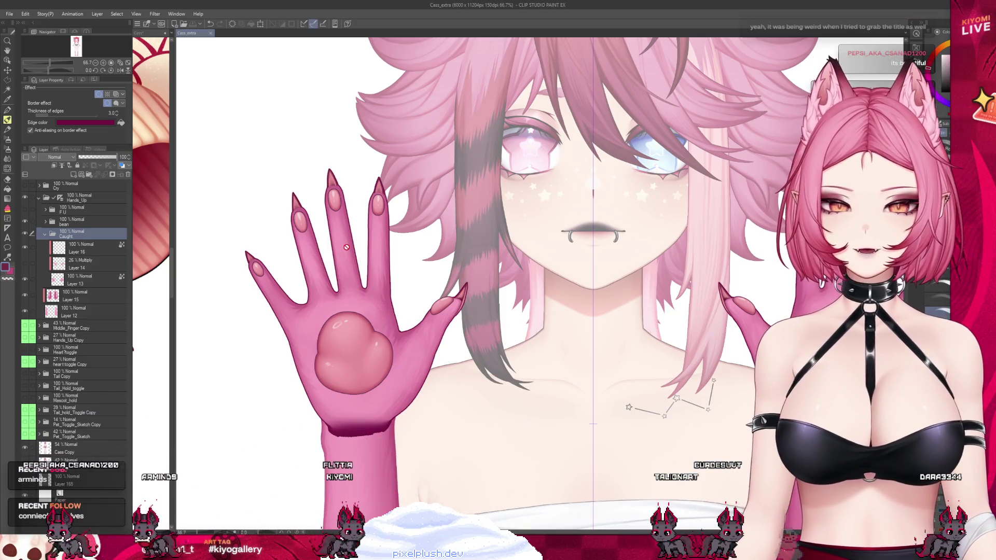
# Step: Make Layer 13 inside the Caught folder the working layer
pyautogui.scroll(2, 346, 247)
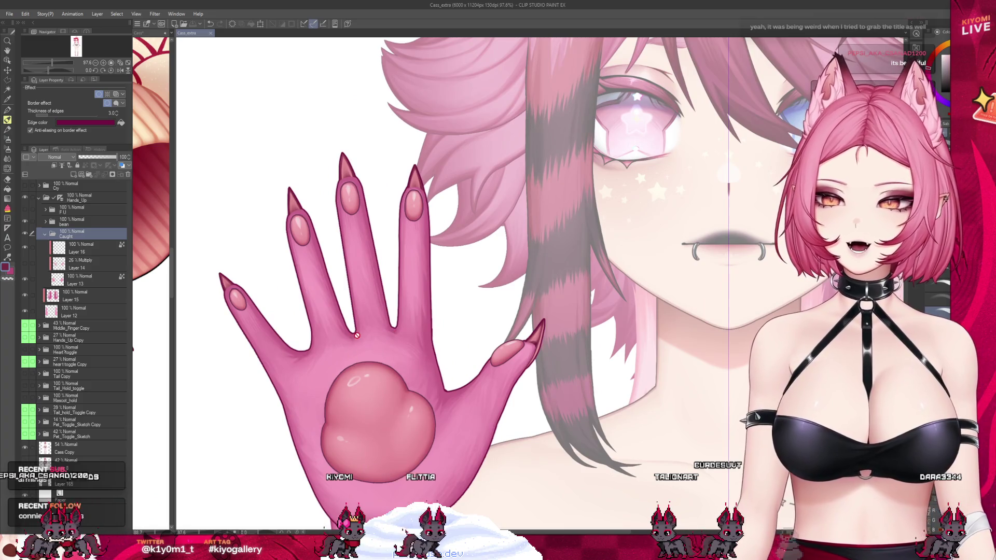
pyautogui.scroll(-2, 357, 336)
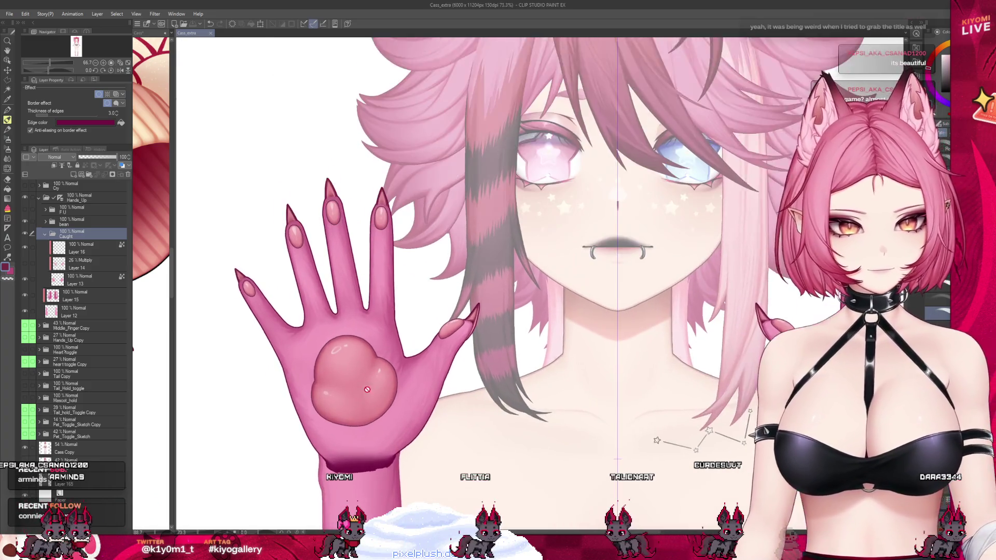
pyautogui.scroll(1, 370, 389)
pyautogui.click(78, 279)
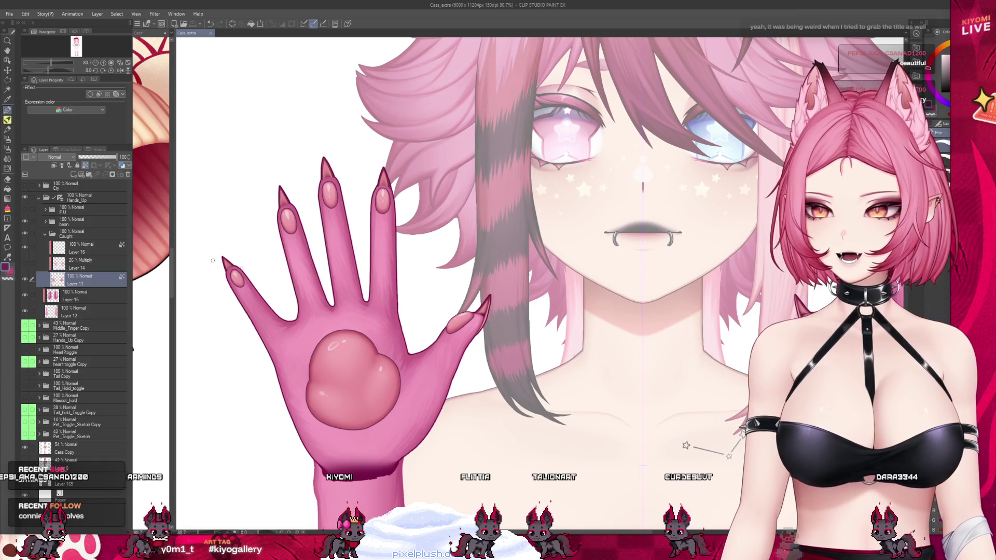
# Step: Make Layer 16 visible to reveal the fingertip shading
pyautogui.scroll(4, 431, 338)
pyautogui.scroll(3, 431, 338)
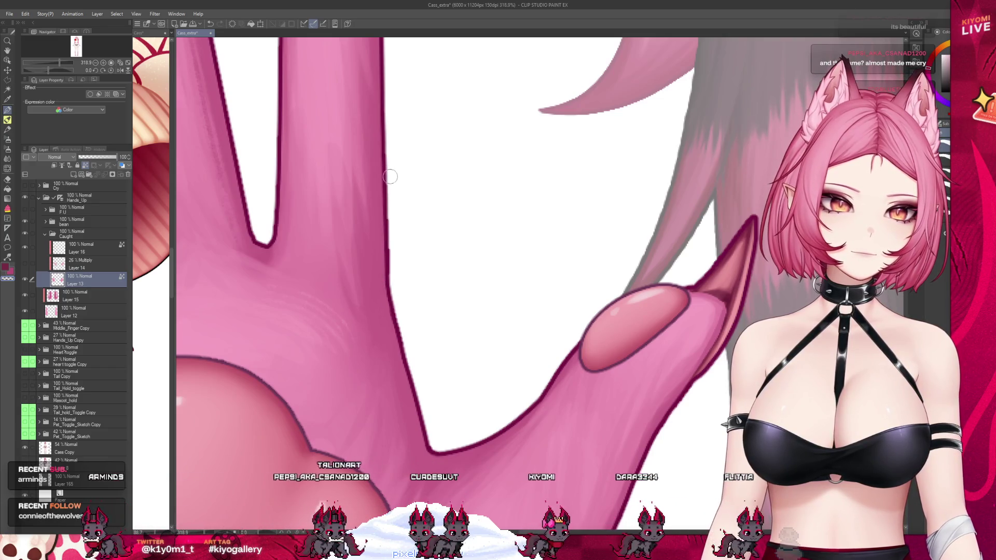
pyautogui.scroll(-10, 397, 256)
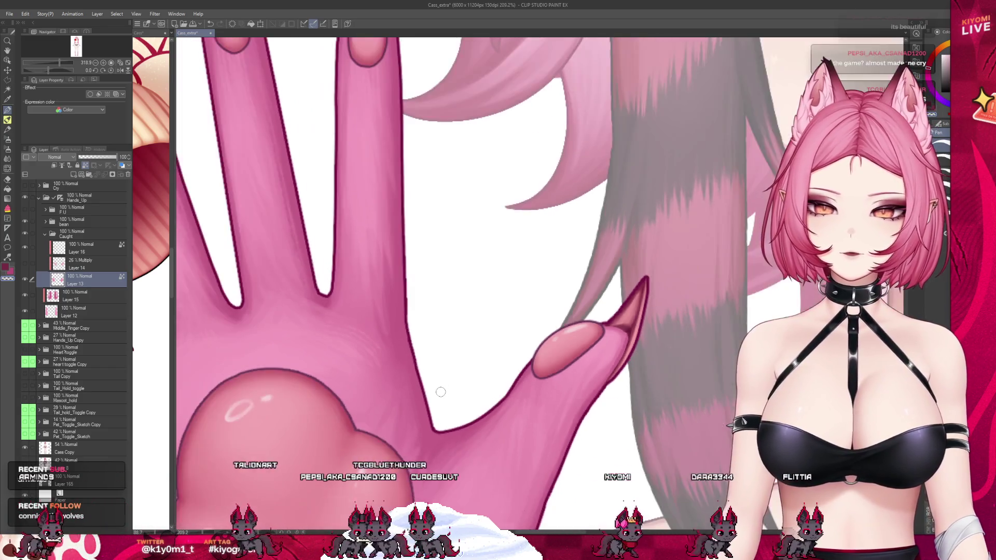
pyautogui.scroll(5, 339, 227)
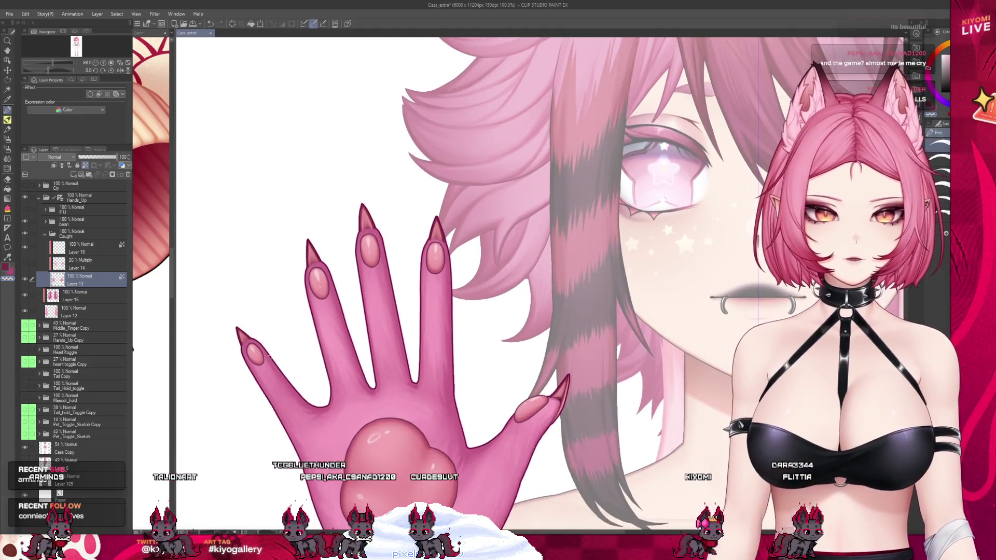
pyautogui.scroll(2, 366, 205)
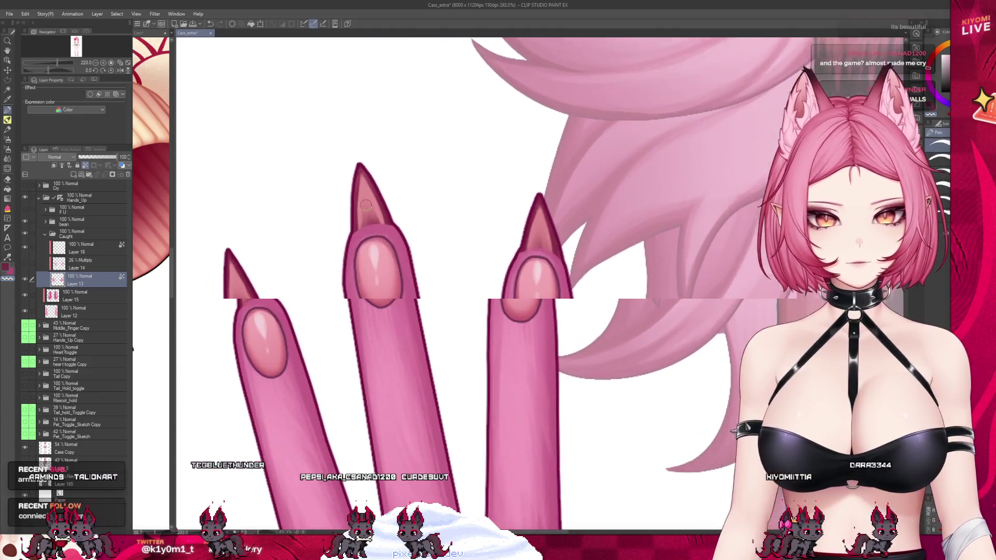
pyautogui.scroll(1, 290, 193)
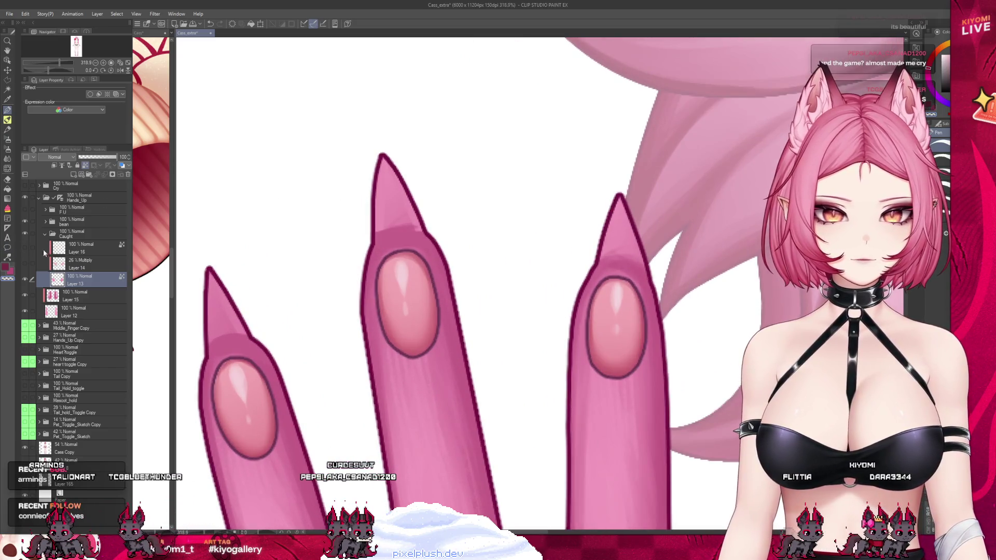
pyautogui.click(25, 247)
pyautogui.scroll(1, 404, 240)
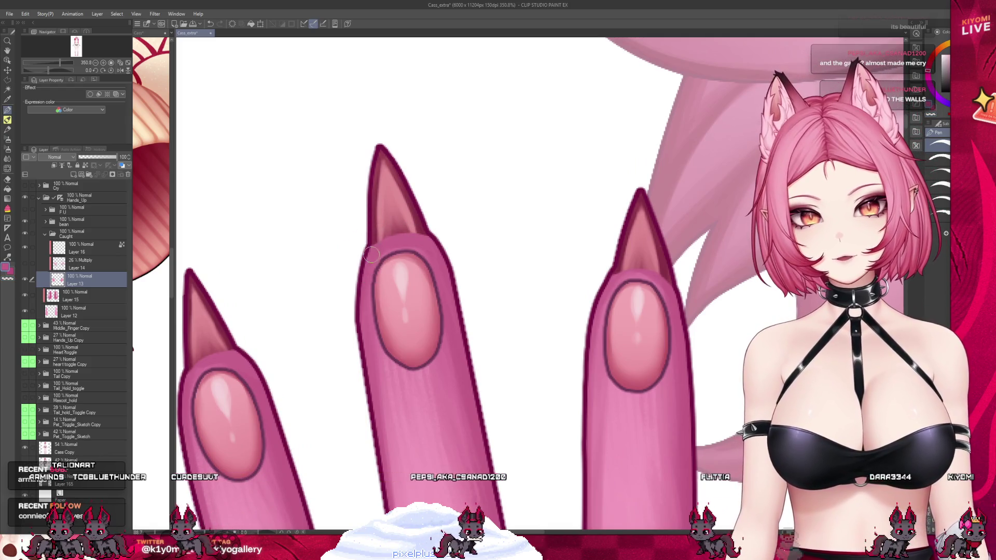
# Step: Draw a test stroke on the middle finger's left outline, then undo it
pyautogui.moveTo(352, 318); pyautogui.dragTo(370, 247)
pyautogui.hotkey('ctrl', 'z')
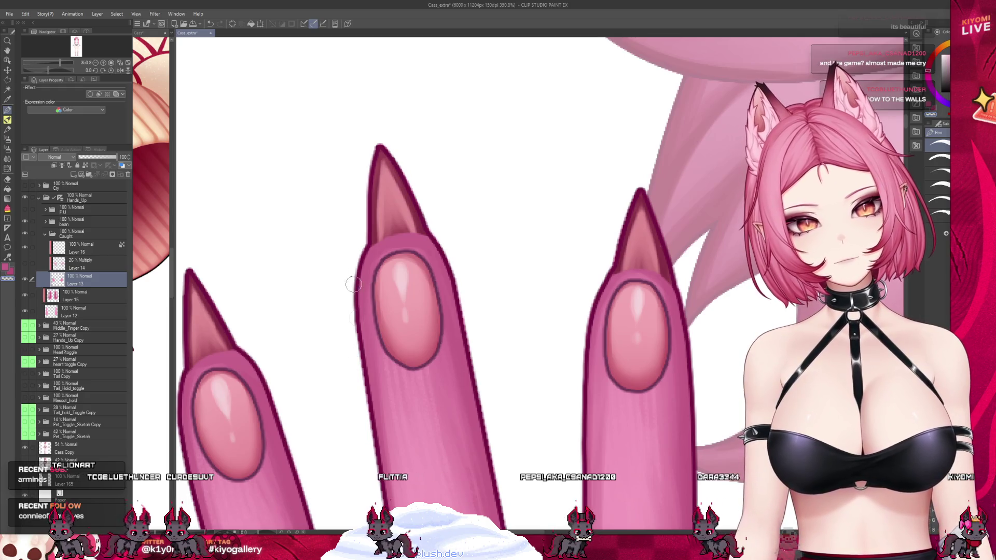
pyautogui.scroll(-3, 376, 244)
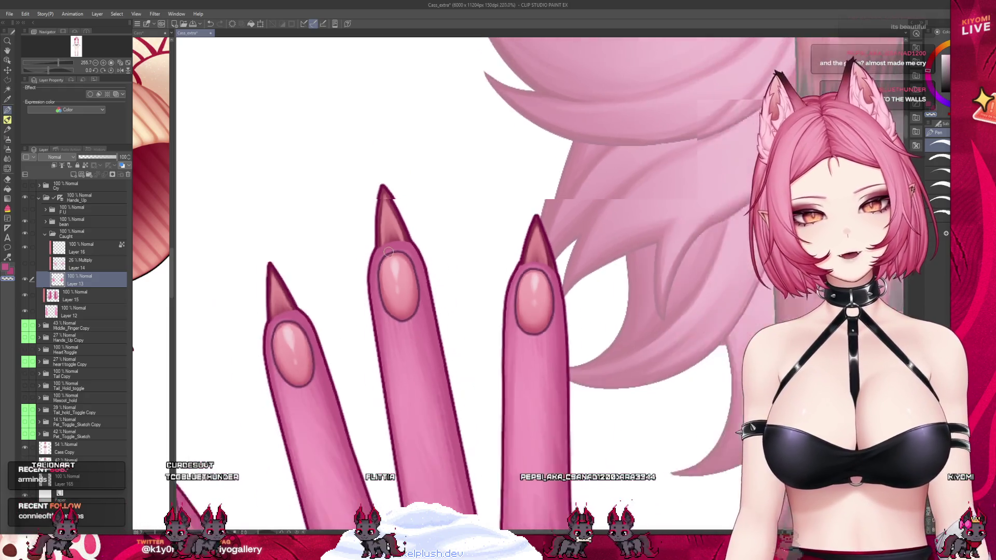
pyautogui.scroll(2, 261, 308)
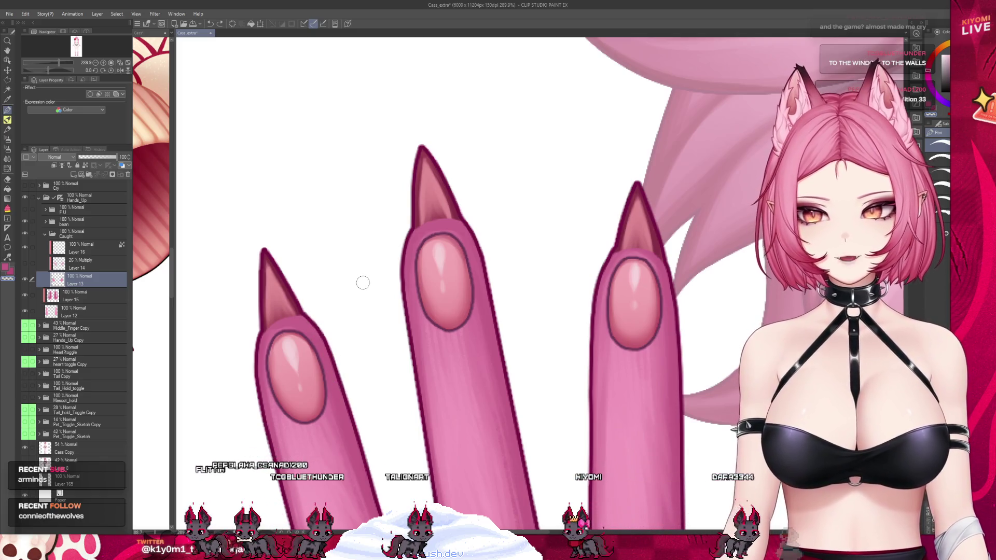
pyautogui.scroll(-5, 363, 283)
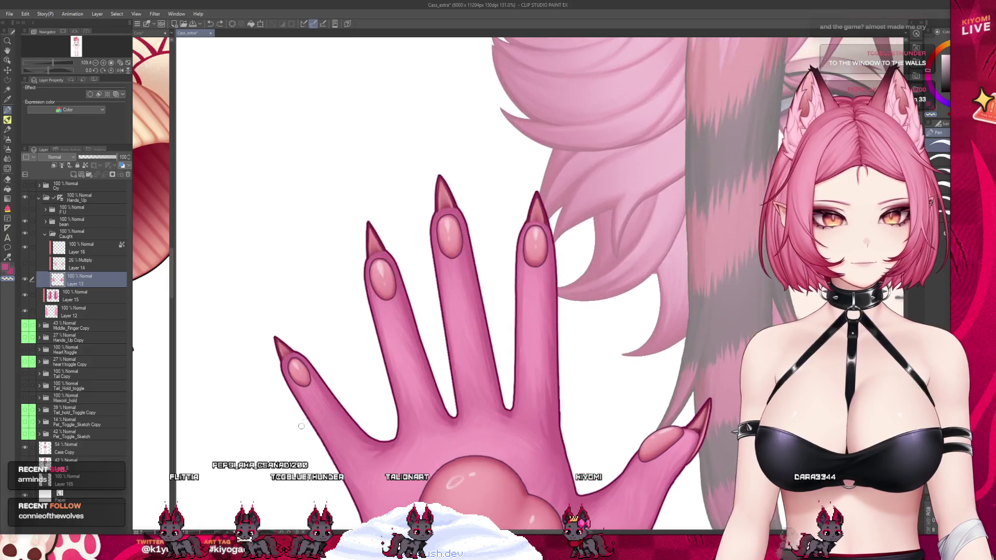
pyautogui.scroll(3, 472, 330)
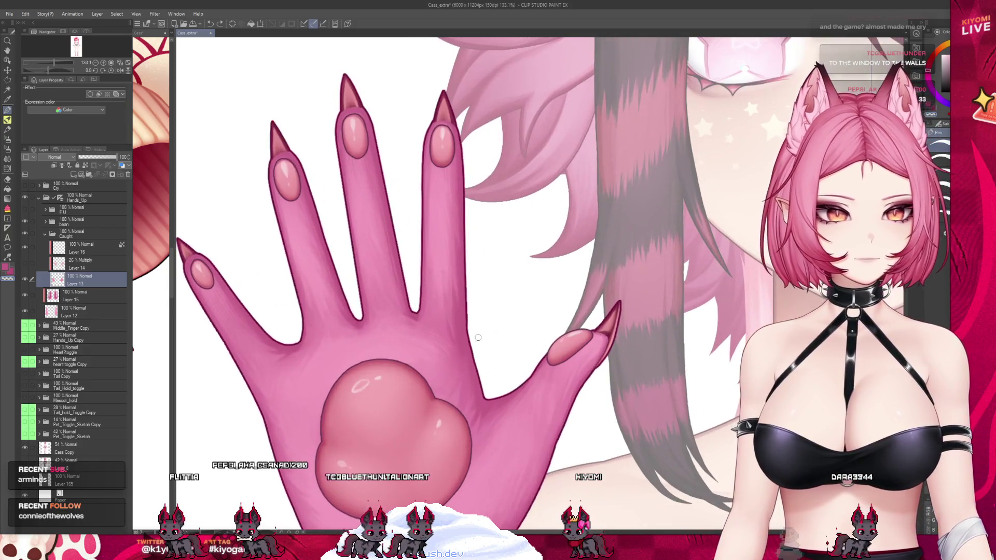
pyautogui.scroll(2, 472, 330)
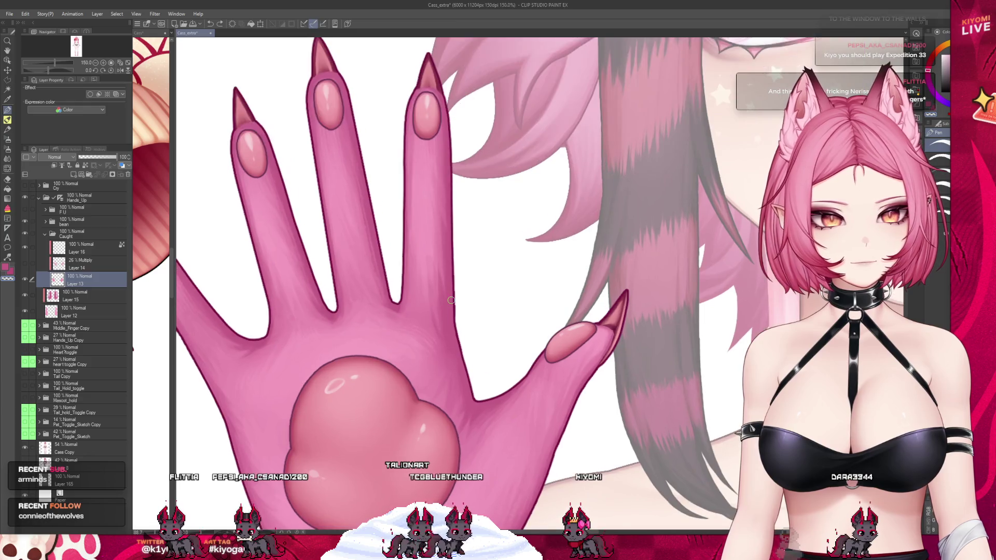
pyautogui.scroll(4, 451, 300)
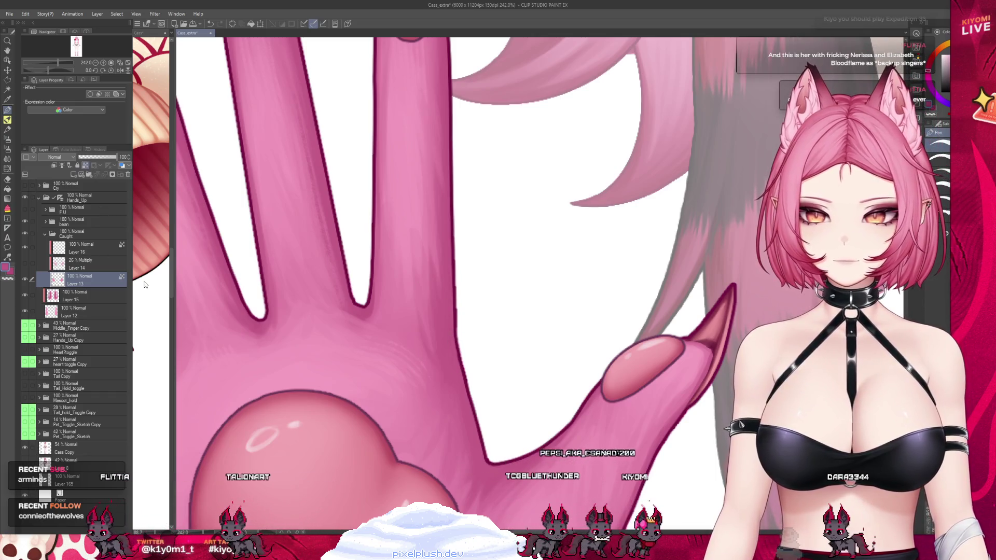
pyautogui.scroll(-4, 343, 364)
pyautogui.scroll(-6, 322, 258)
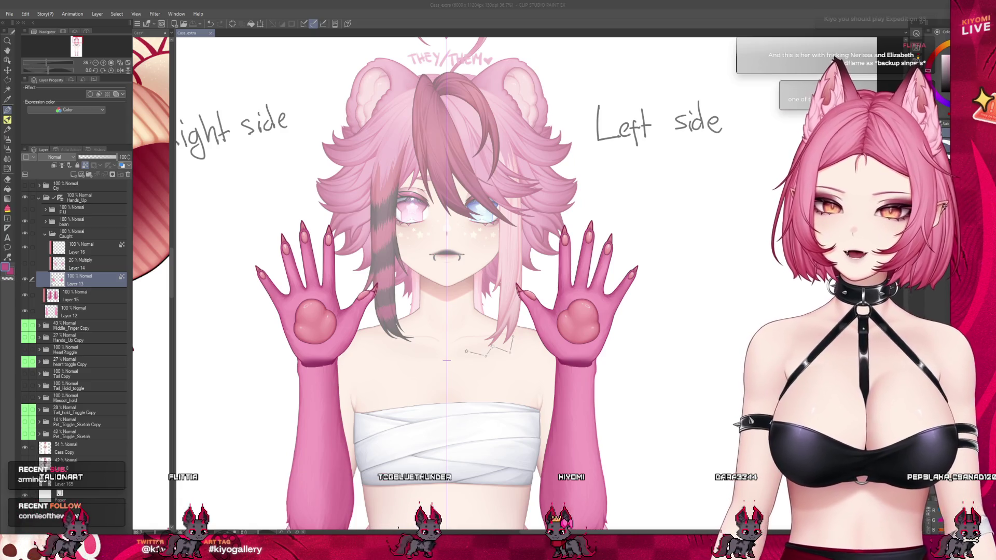
pyautogui.scroll(2, 324, 280)
pyautogui.scroll(1, 337, 278)
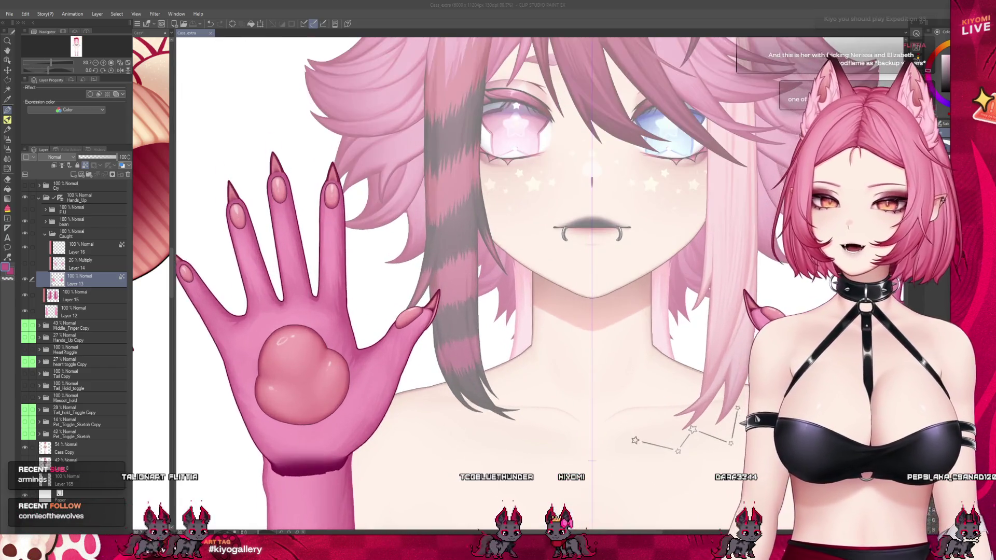
pyautogui.click(82, 247)
pyautogui.click(79, 234)
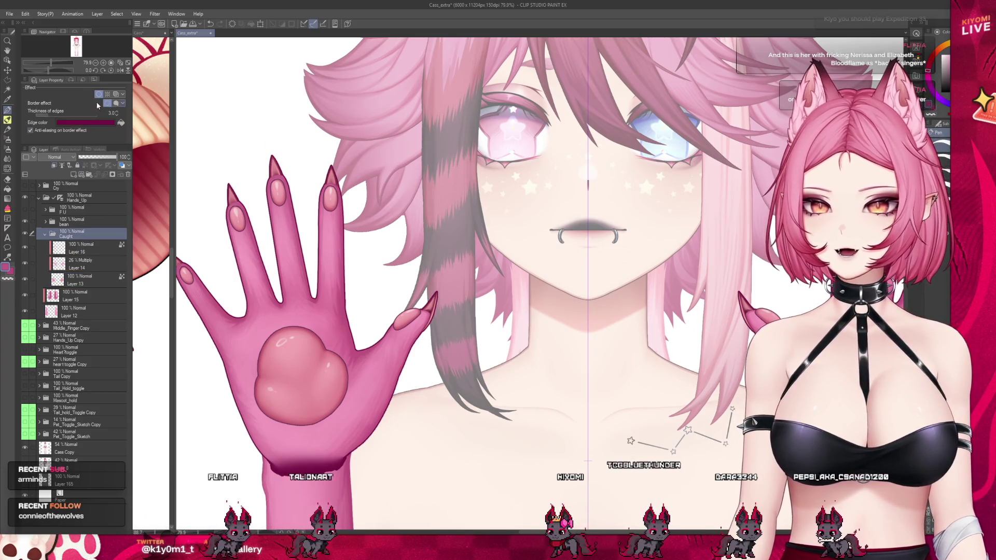
pyautogui.scroll(-1, 362, 307)
pyautogui.scroll(-4, 363, 304)
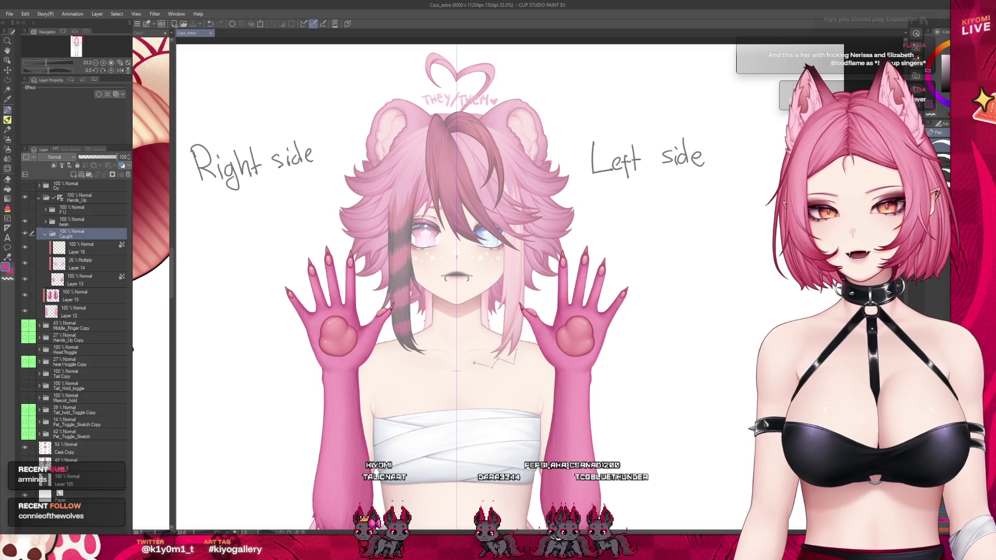
pyautogui.scroll(1, 391, 314)
pyautogui.click(76, 265)
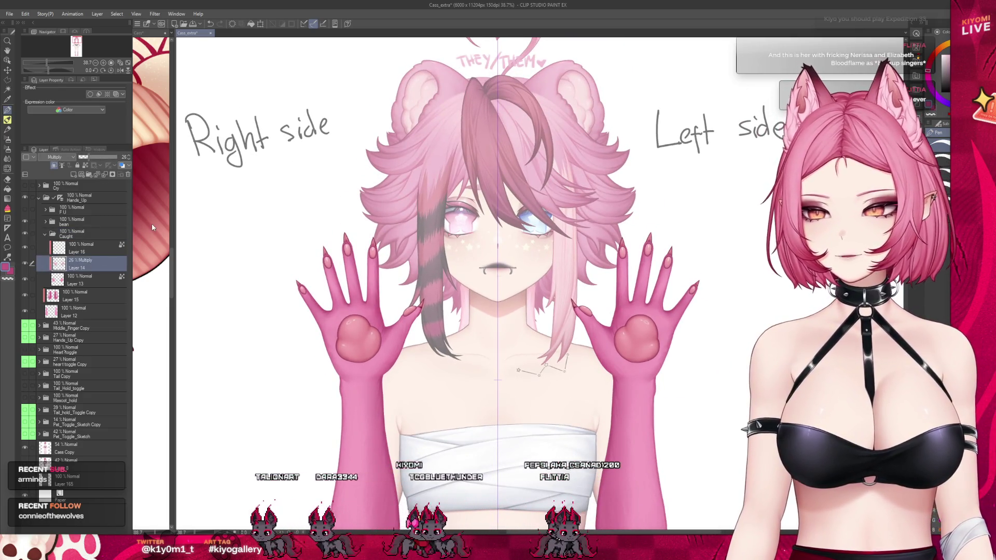
pyautogui.scroll(-2, 443, 234)
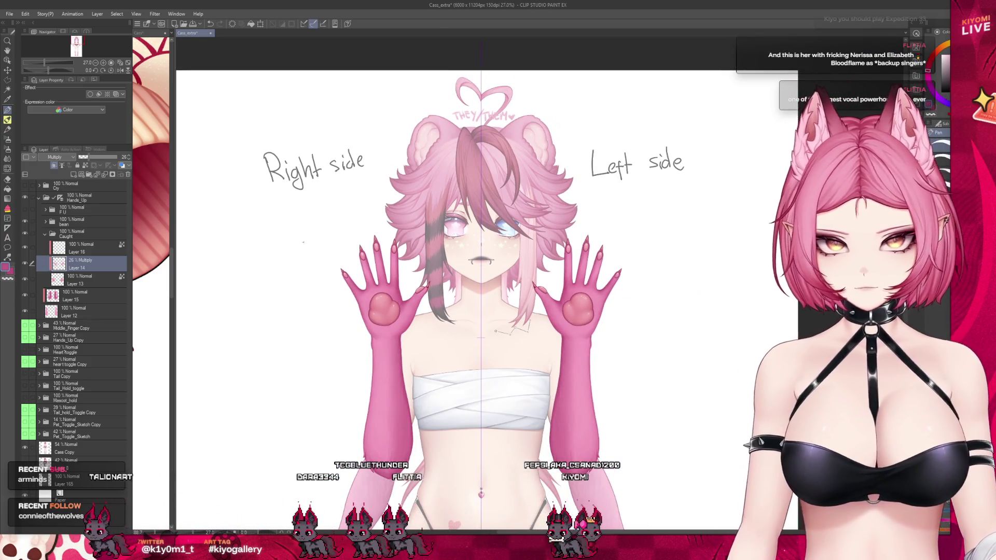
pyautogui.scroll(-1, 304, 243)
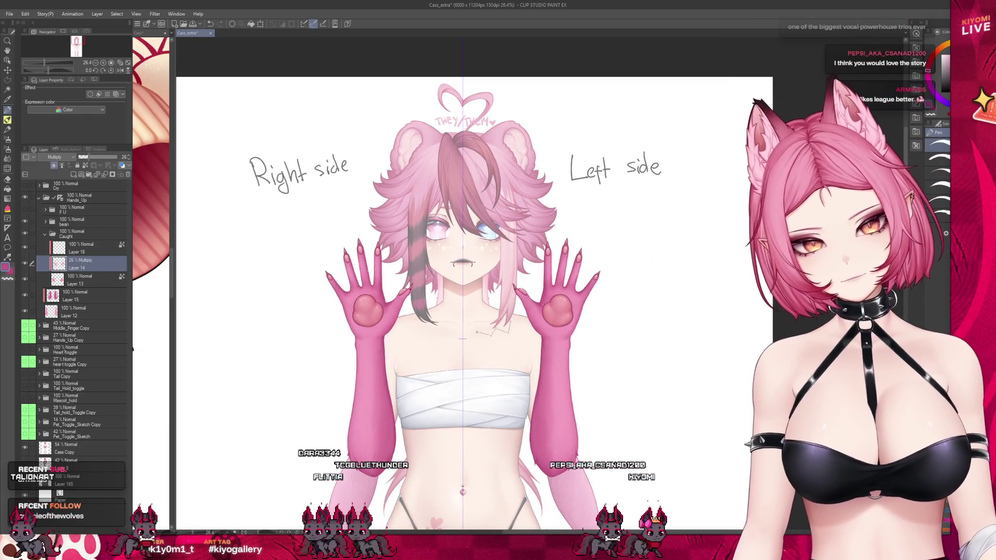
pyautogui.scroll(-2, 396, 280)
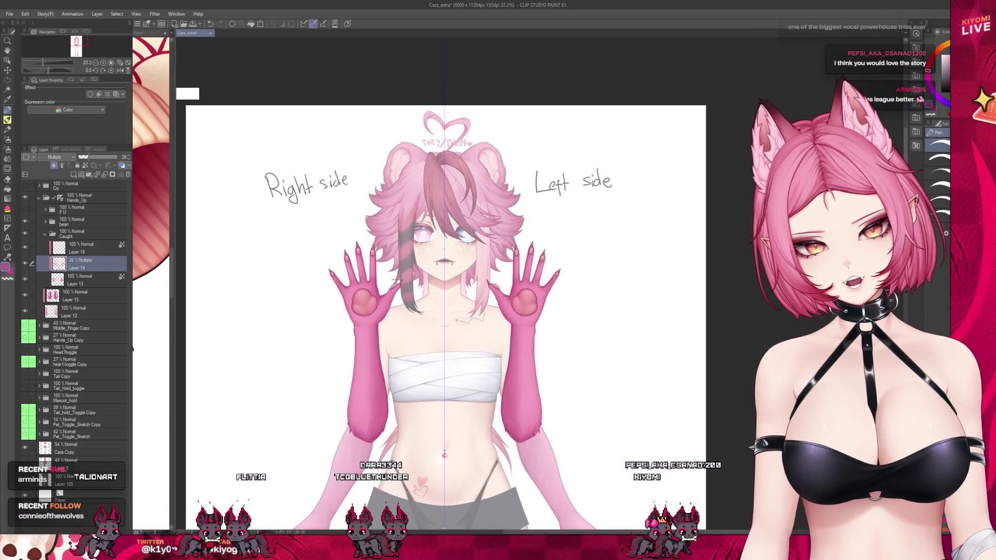
pyautogui.scroll(3, 395, 280)
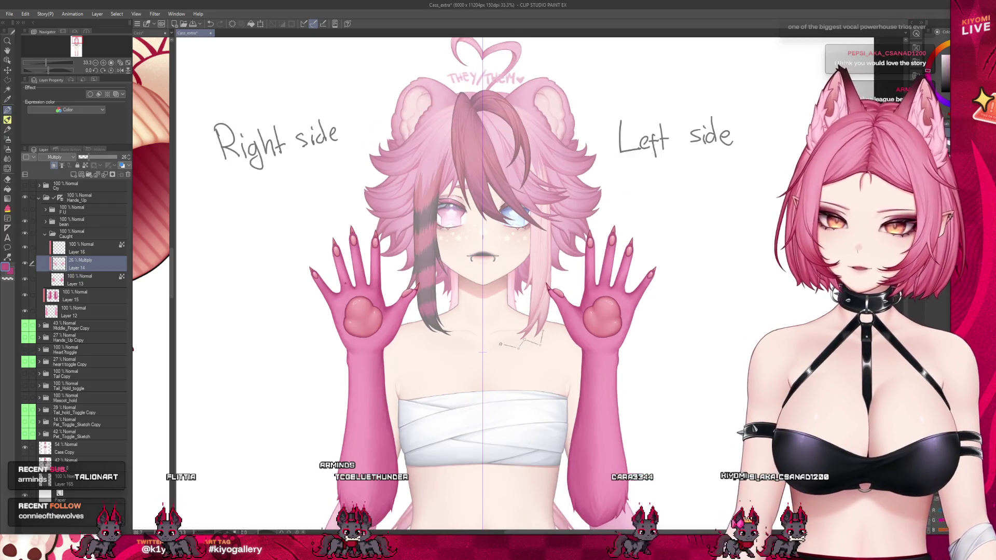
pyautogui.scroll(3, 341, 284)
pyautogui.scroll(2, 341, 284)
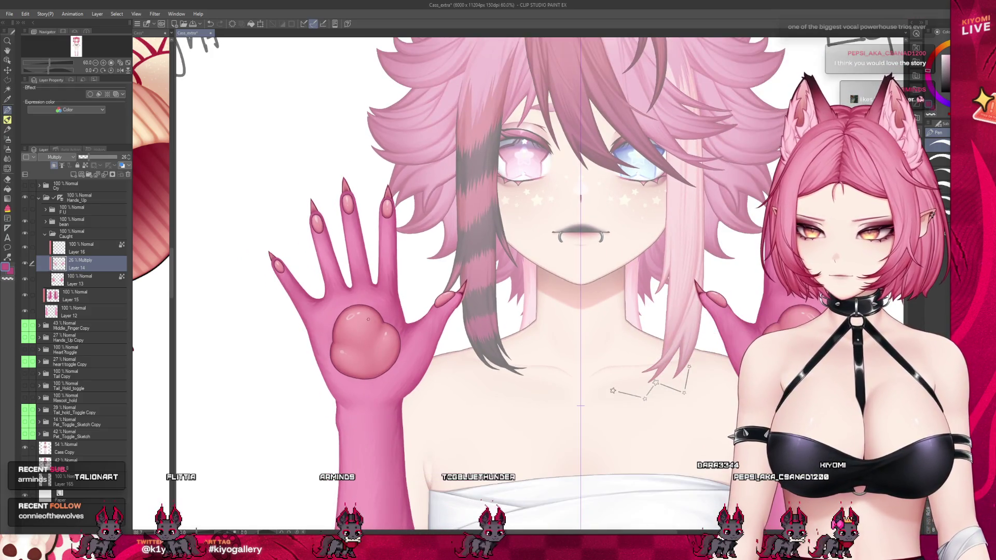
pyautogui.scroll(2, 370, 306)
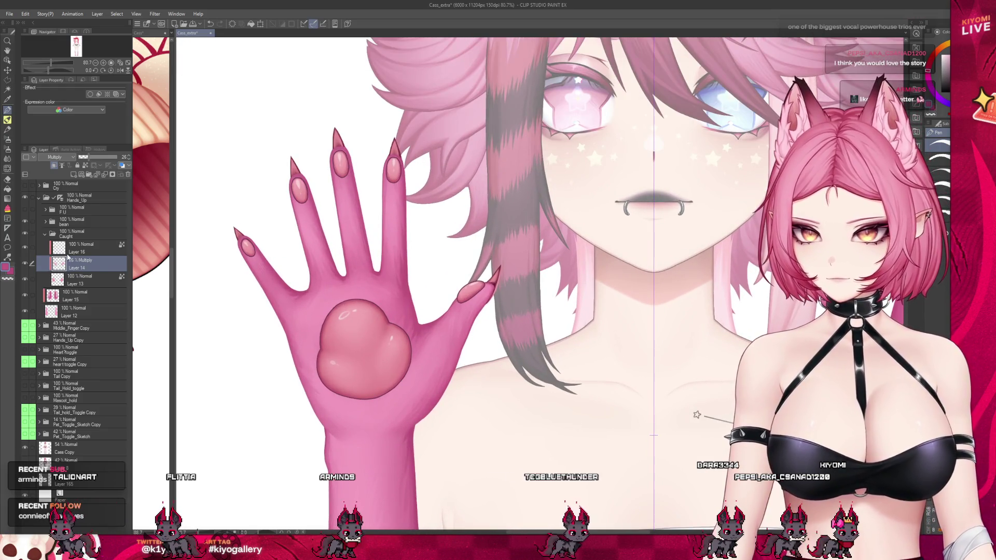
# Step: Briefly hide and reshow the Caught hand folder to compare, then reselect Layer 16
pyautogui.click(78, 248)
pyautogui.click(45, 234)
pyautogui.click(24, 234)
pyautogui.click(25, 234)
pyautogui.click(45, 233)
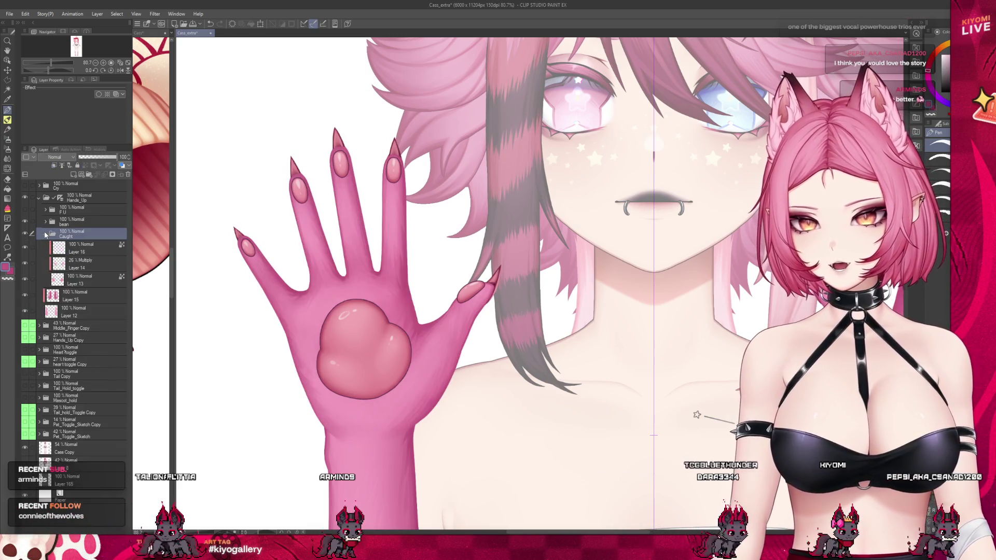
pyautogui.click(64, 248)
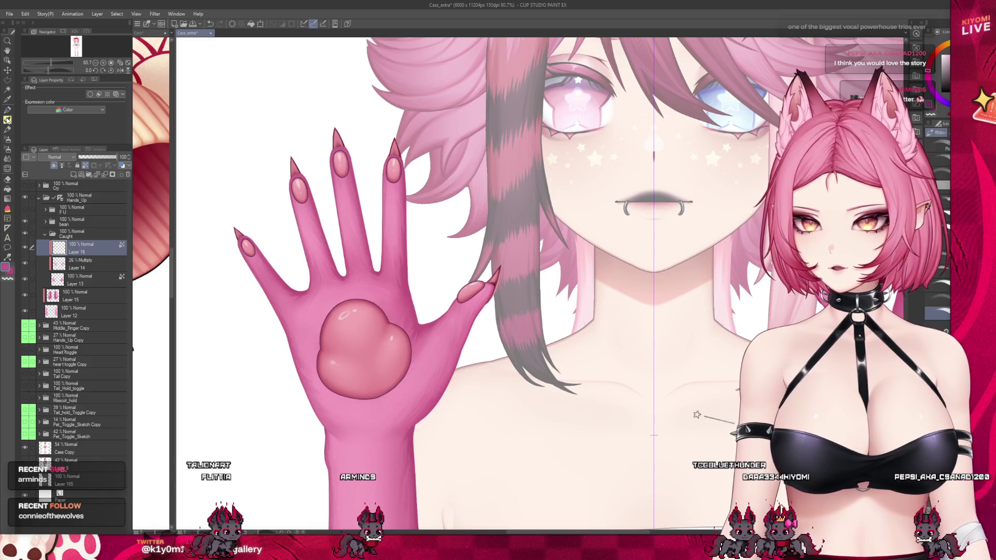
pyautogui.scroll(1, 281, 211)
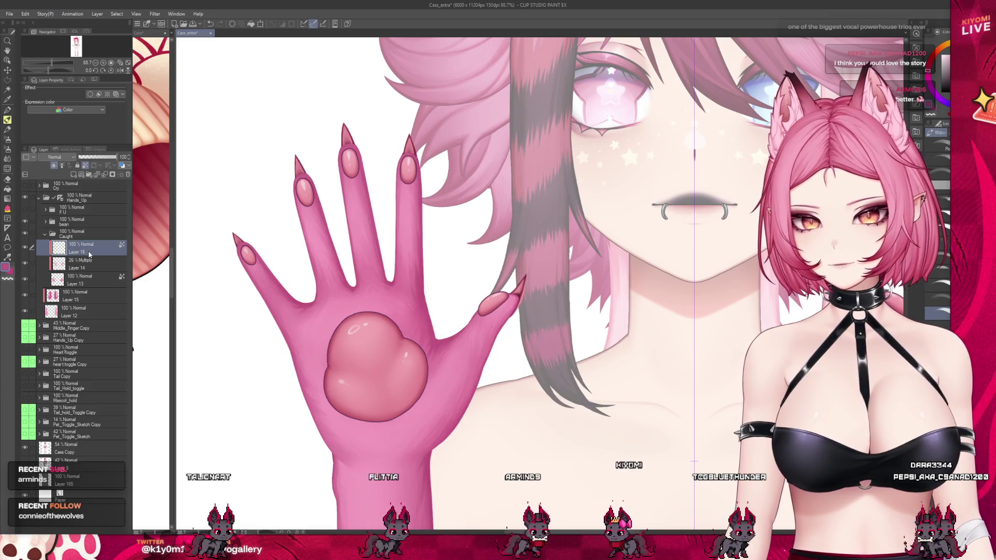
# Step: Check Layers 14 and 13, return to Layer 14 and save the artwork
pyautogui.click(49, 267)
pyautogui.click(73, 280)
pyautogui.scroll(1, 260, 244)
pyautogui.scroll(4, 259, 244)
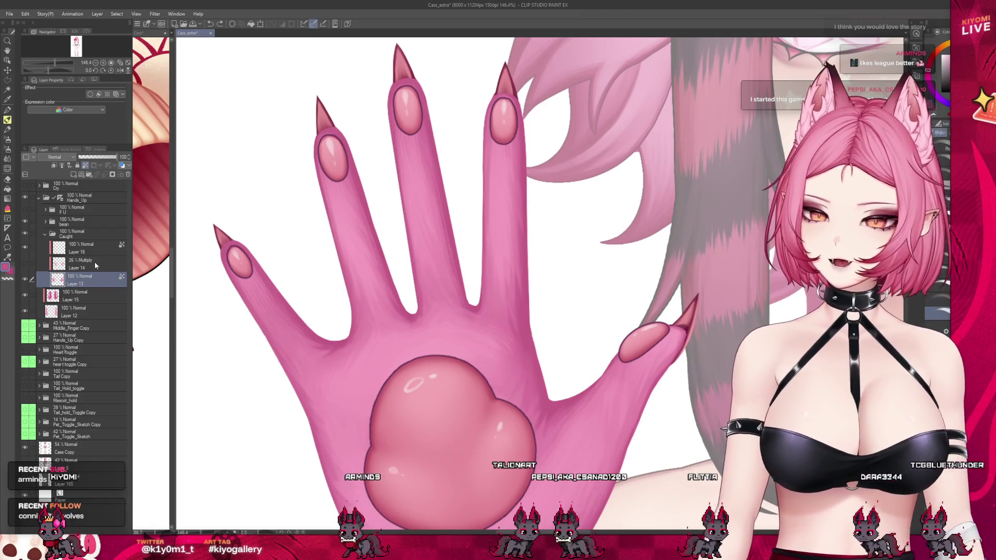
pyautogui.click(112, 268)
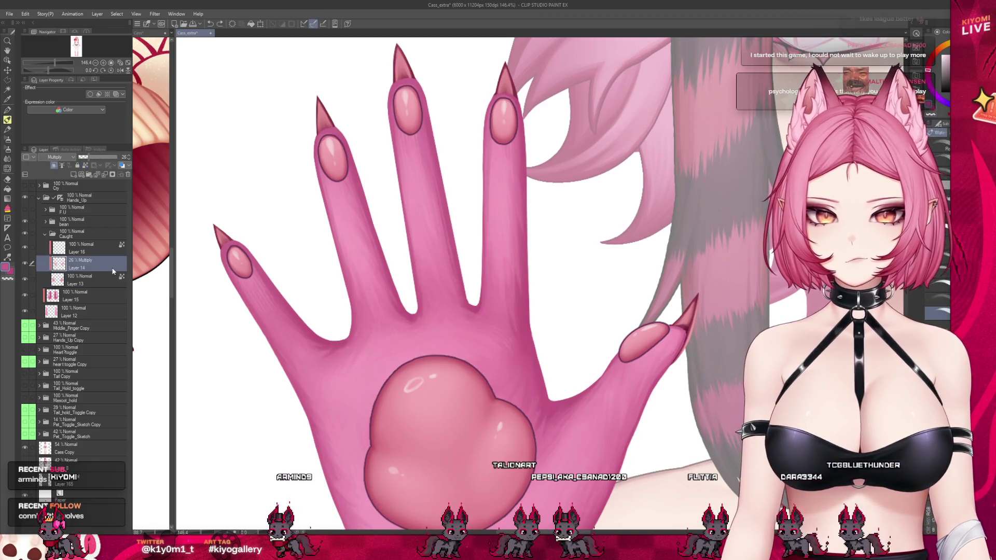
pyautogui.scroll(-5, 193, 227)
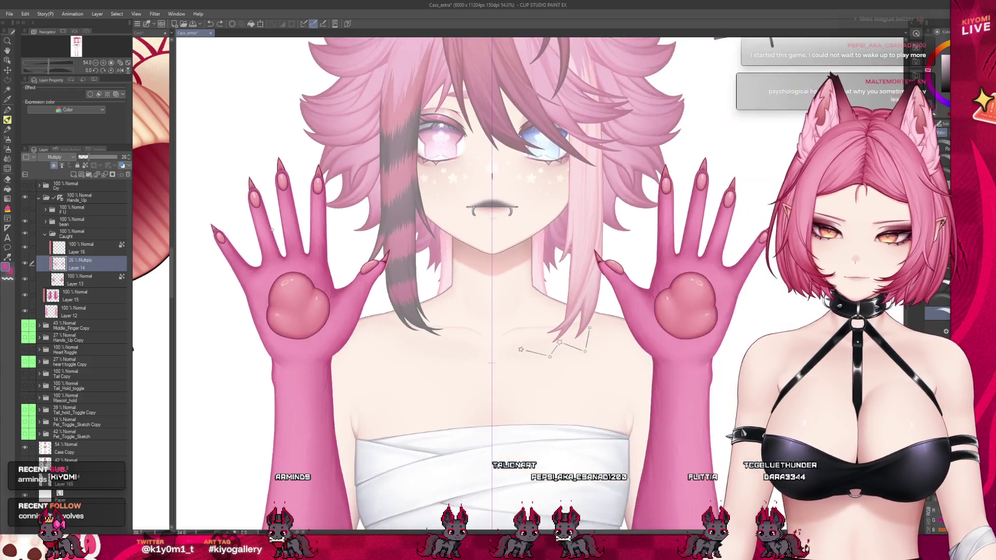
pyautogui.scroll(-2, 272, 226)
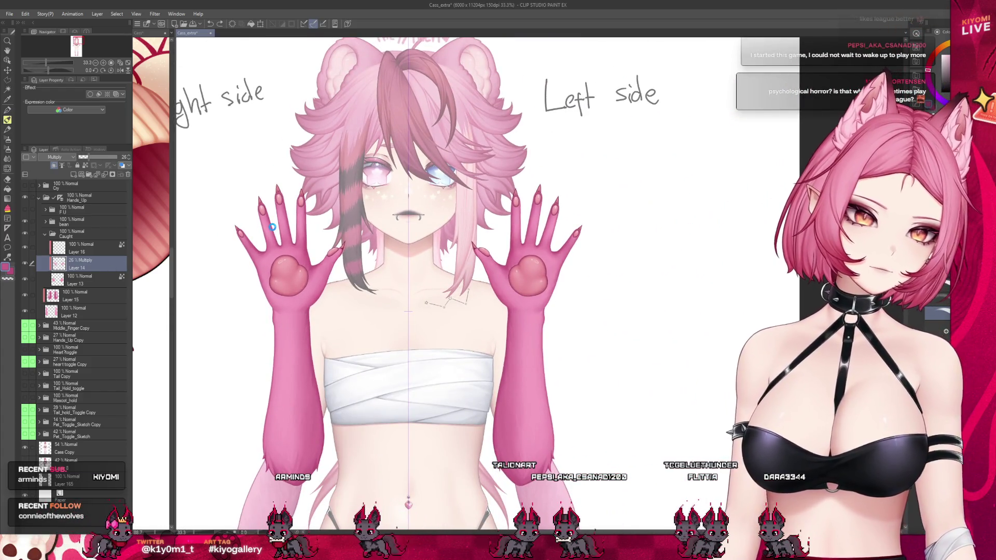
pyautogui.hotkey('ctrl', 's')
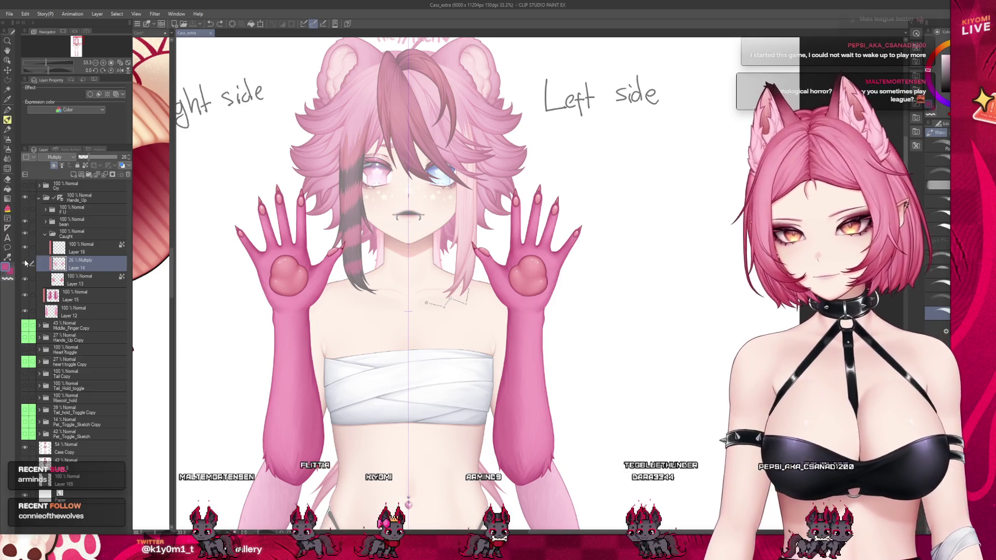
# Step: Select Layer 14 and the Caught folder, expand the bean folder, and widen the left view
pyautogui.click(78, 261)
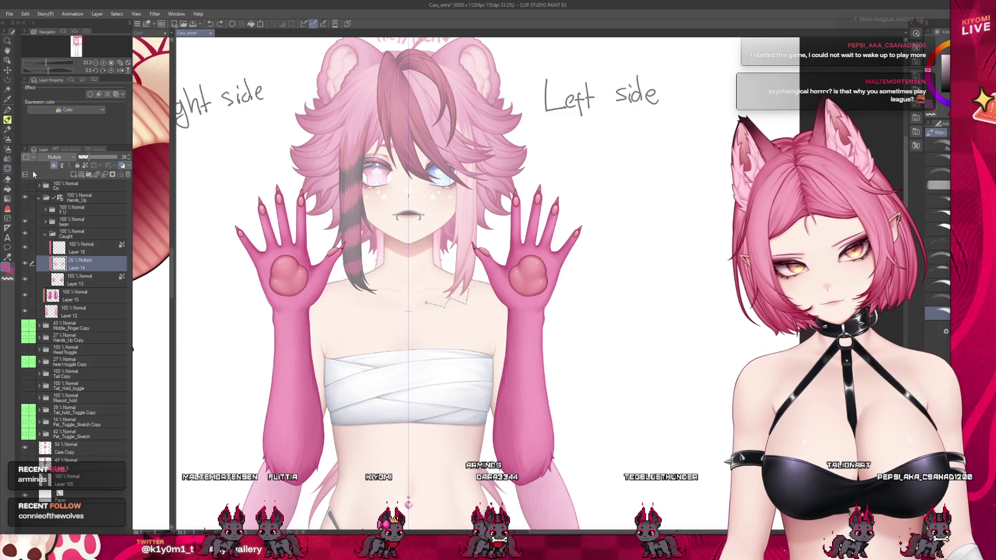
pyautogui.scroll(-2, 298, 210)
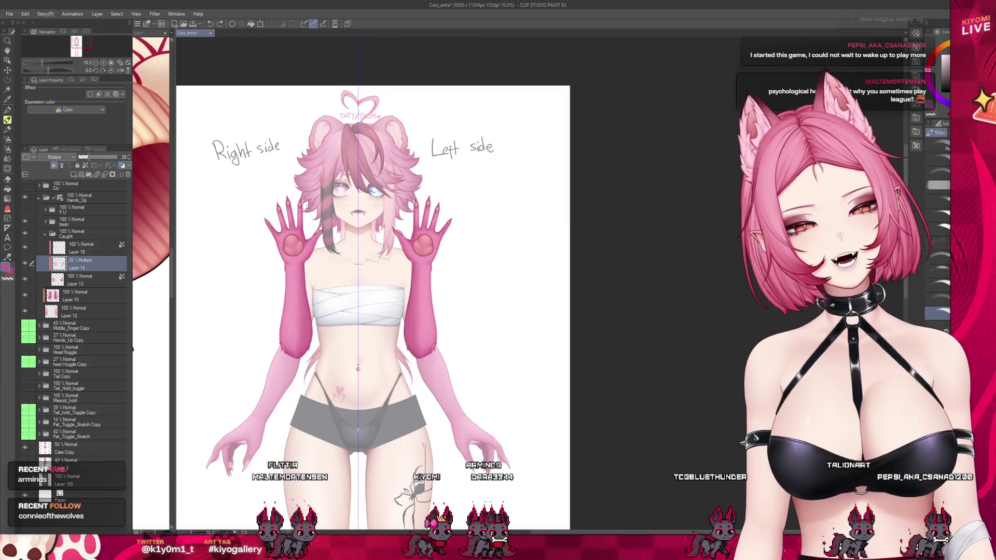
pyautogui.scroll(3, 306, 208)
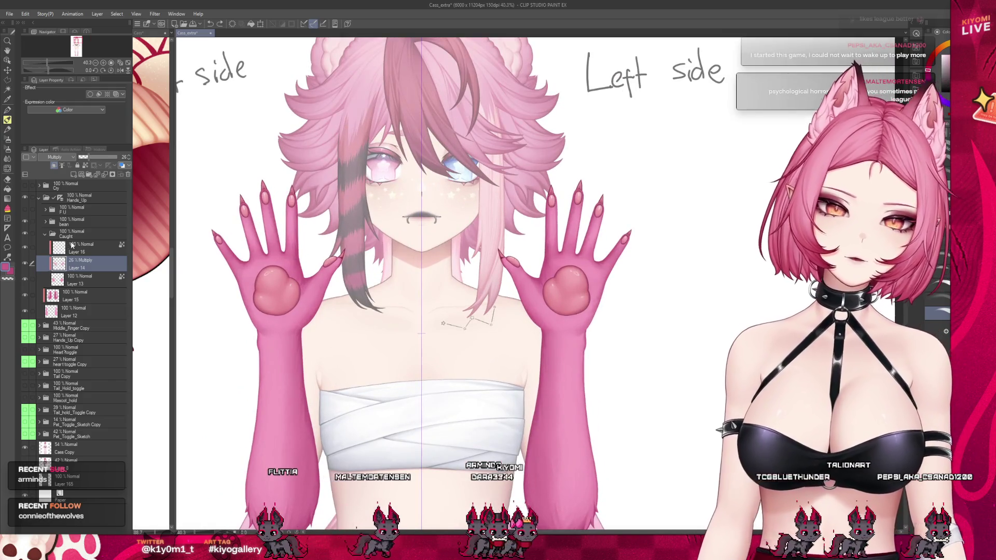
pyautogui.click(68, 234)
pyautogui.click(45, 221)
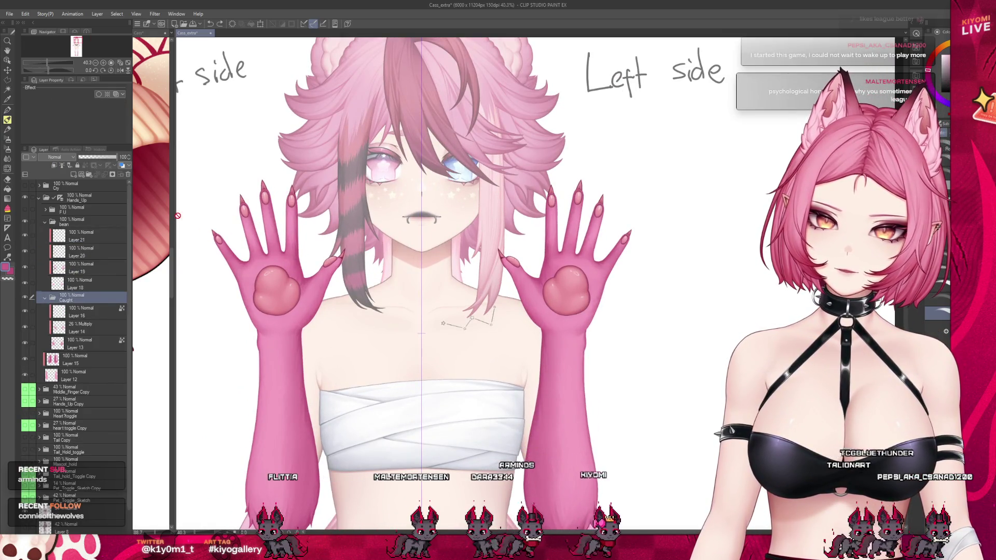
pyautogui.moveTo(175, 214)
pyautogui.mouseDown()
pyautogui.moveTo(348, 215)
pyautogui.moveTo(239, 215)
pyautogui.moveTo(284, 216)
pyautogui.moveTo(253, 213)
pyautogui.mouseUp()
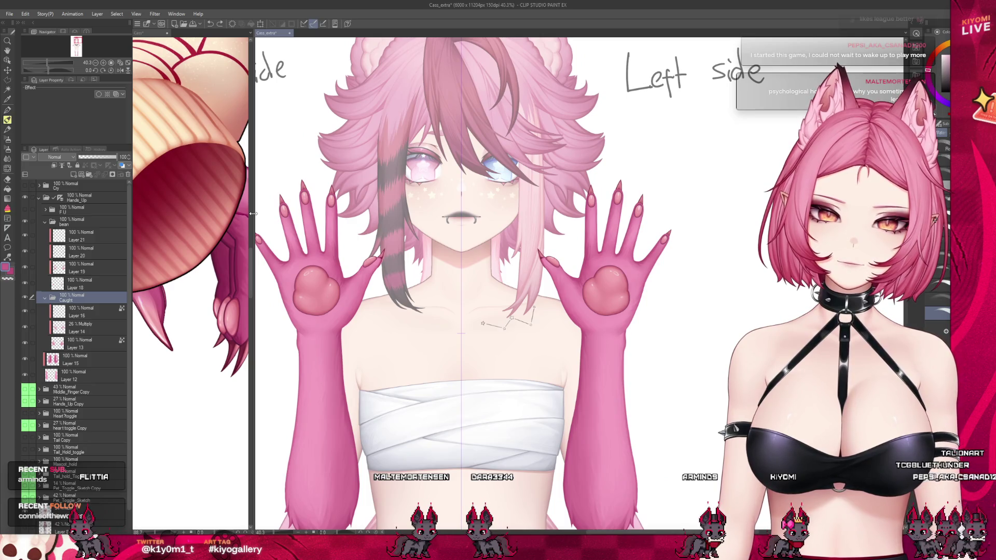
# Step: Turn on the Caught folder's Border effect and set edge thickness to 2.0
pyautogui.scroll(4, 296, 237)
pyautogui.scroll(2, 296, 237)
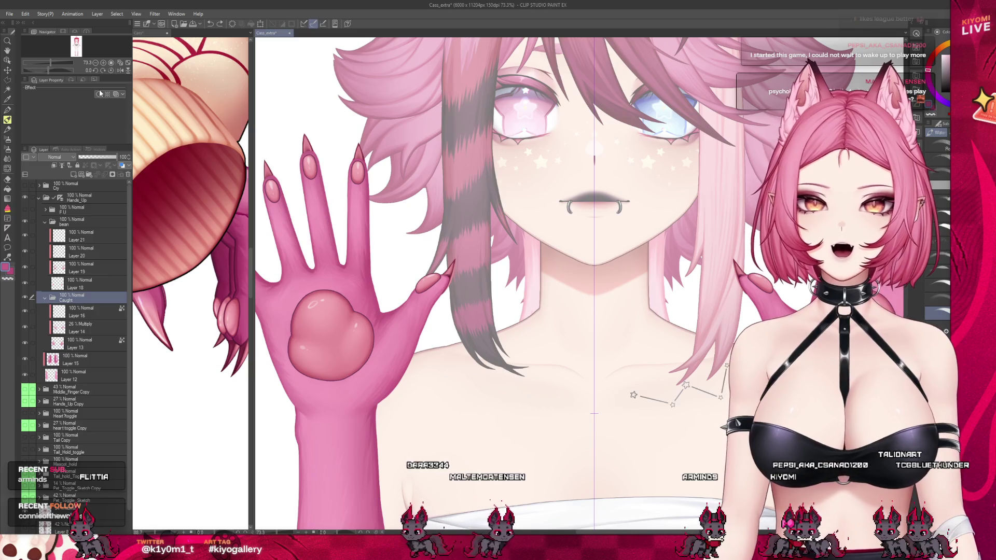
pyautogui.scroll(3, 274, 319)
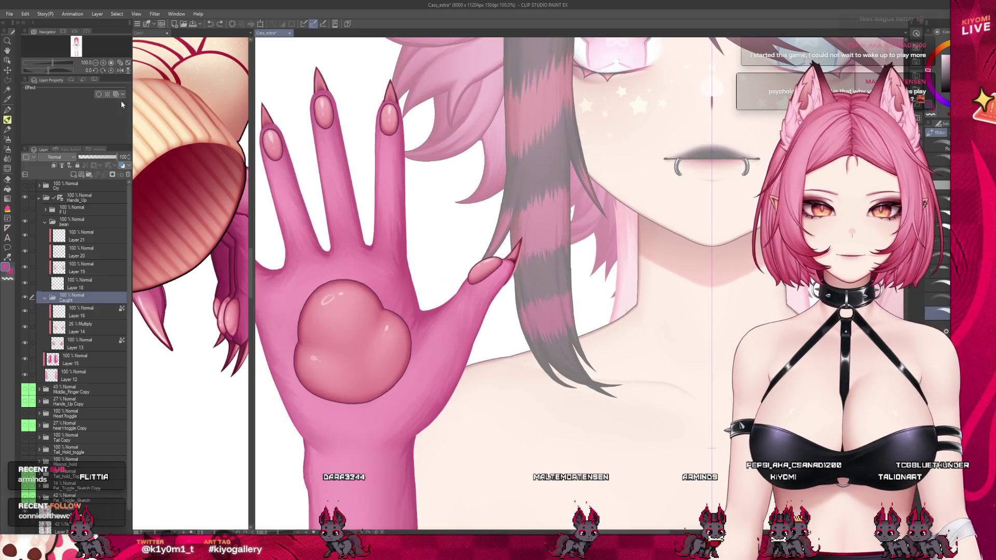
pyautogui.click(99, 94)
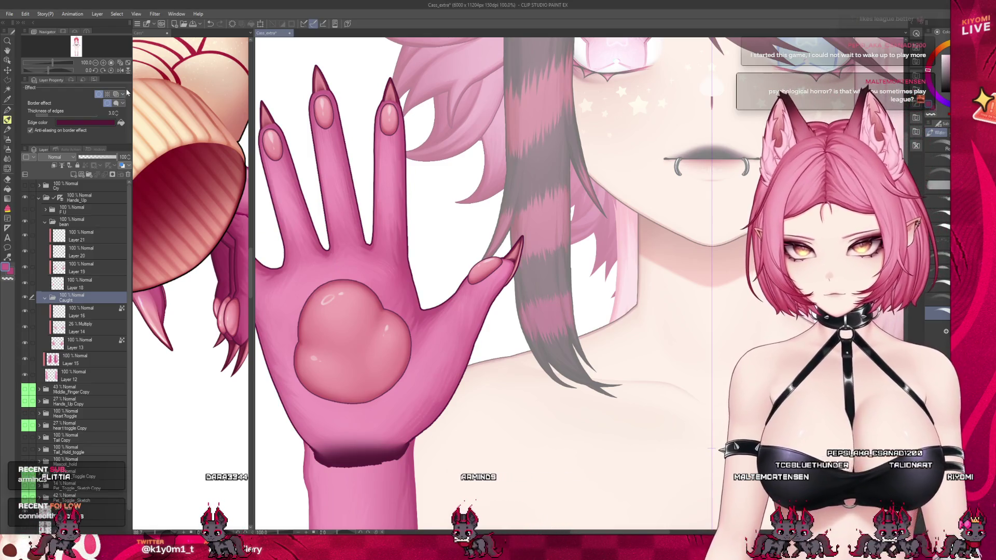
pyautogui.press('Down')
pyautogui.scroll(-3, 471, 222)
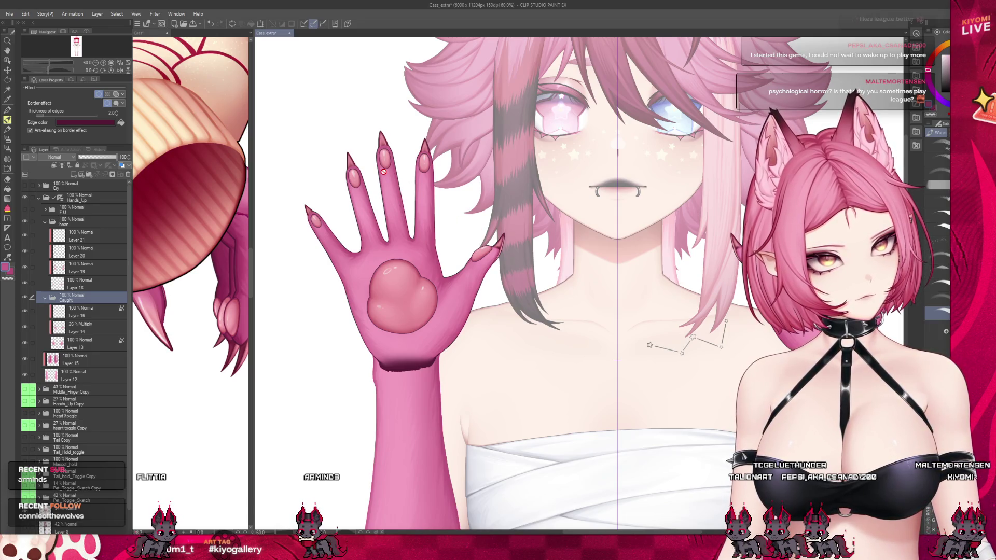
pyautogui.scroll(-5, 383, 171)
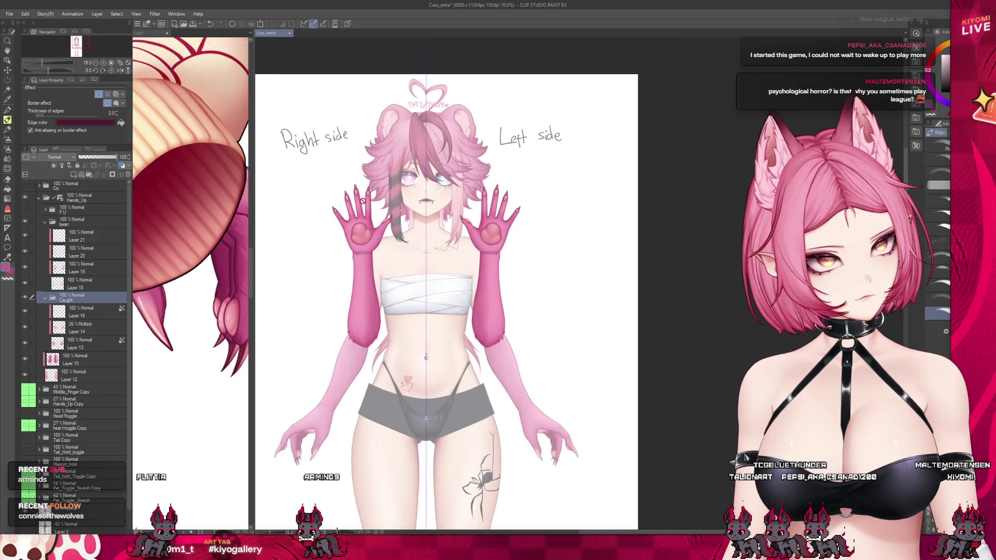
pyautogui.scroll(-2, 358, 202)
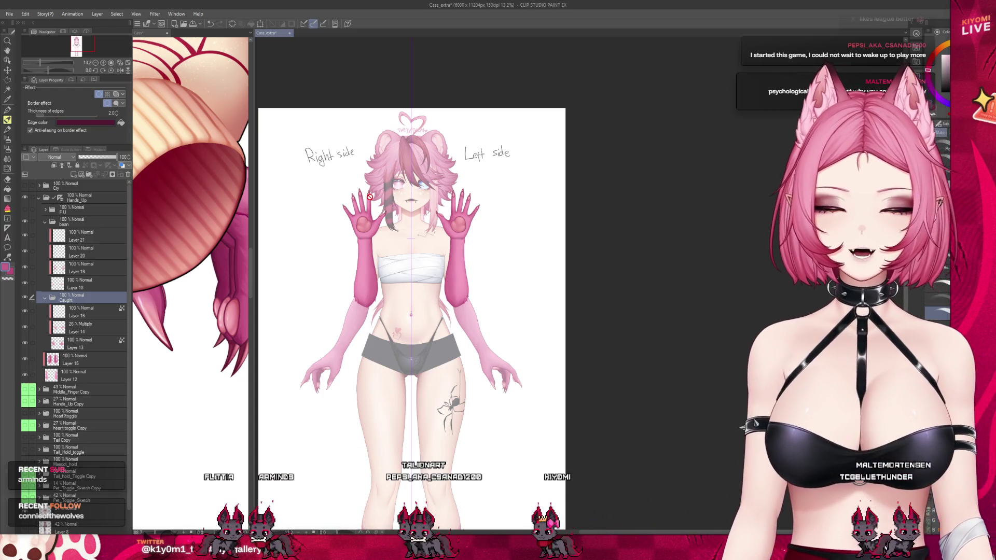
pyautogui.scroll(2, 370, 196)
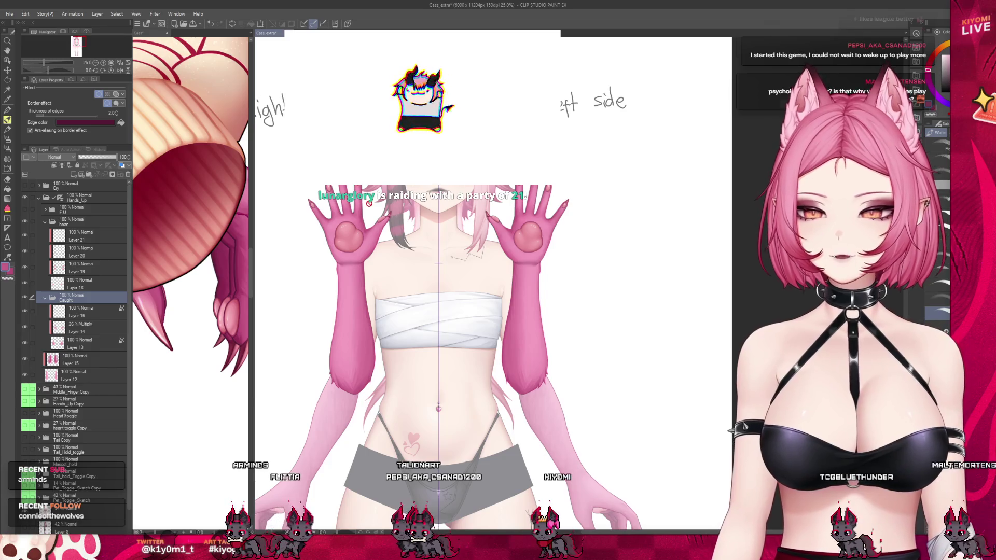
pyautogui.scroll(-1, 369, 202)
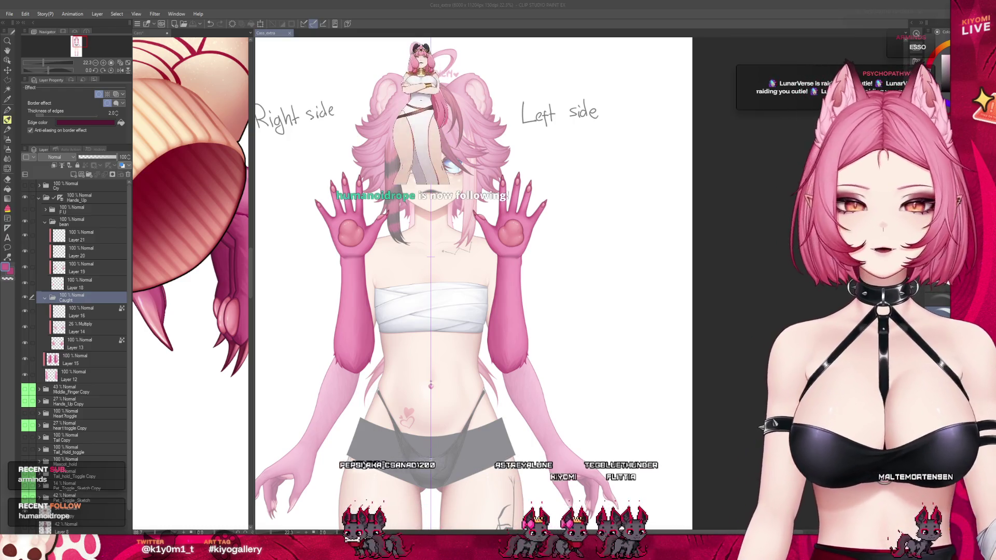
pyautogui.scroll(2, 443, 197)
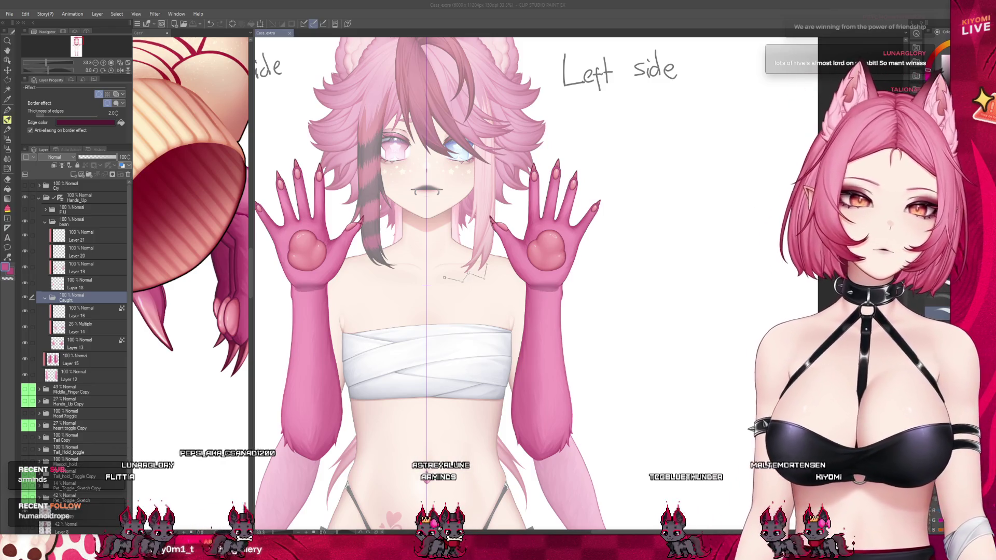
# Step: Select the 26% Multiply Layer 14
pyautogui.scroll(3, 427, 285)
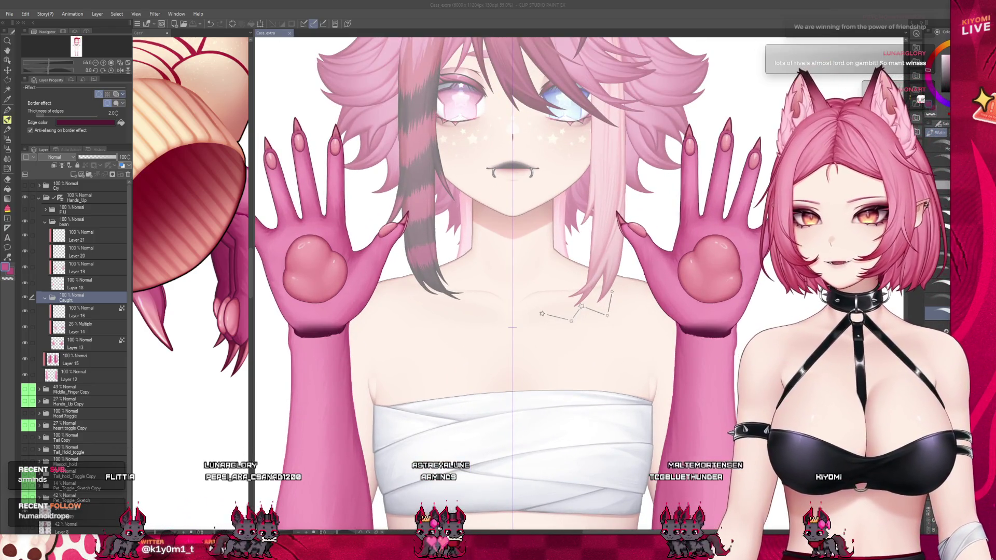
pyautogui.scroll(3, 338, 143)
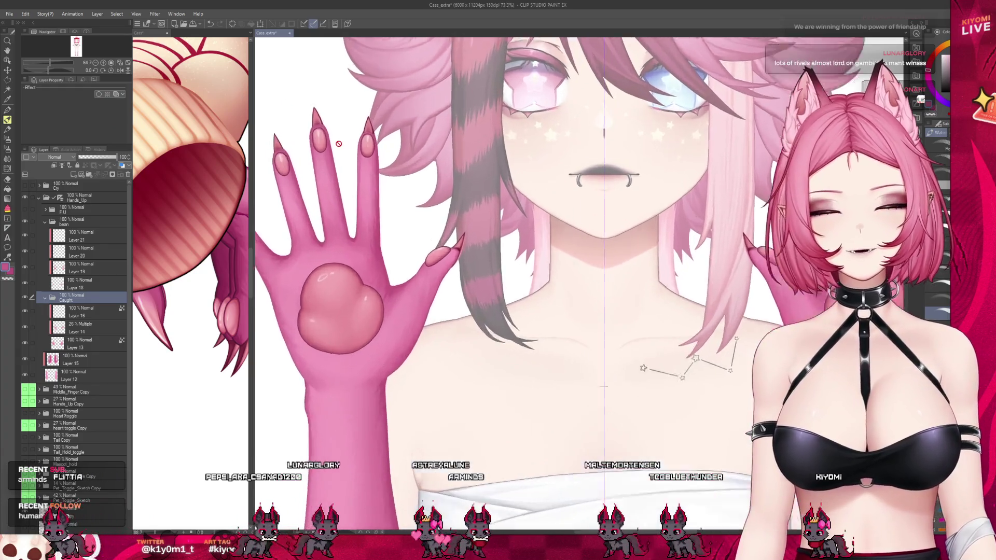
pyautogui.scroll(2, 339, 144)
pyautogui.click(27, 327)
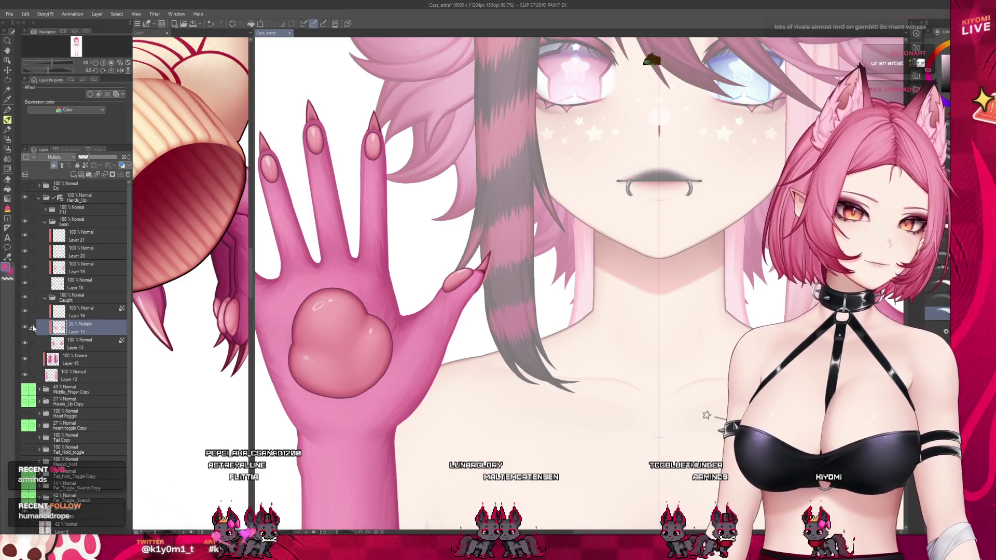
pyautogui.scroll(2, 470, 335)
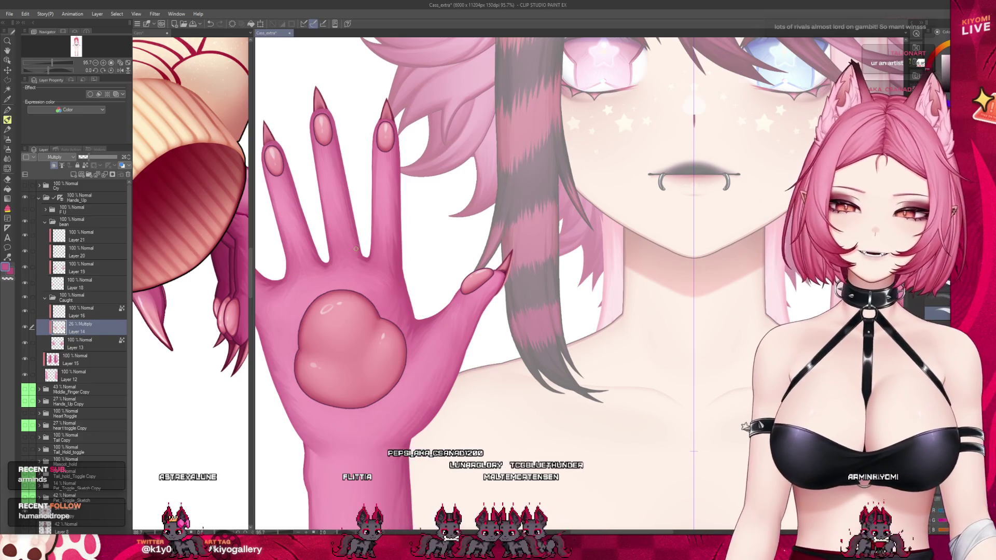
pyautogui.scroll(2, 355, 249)
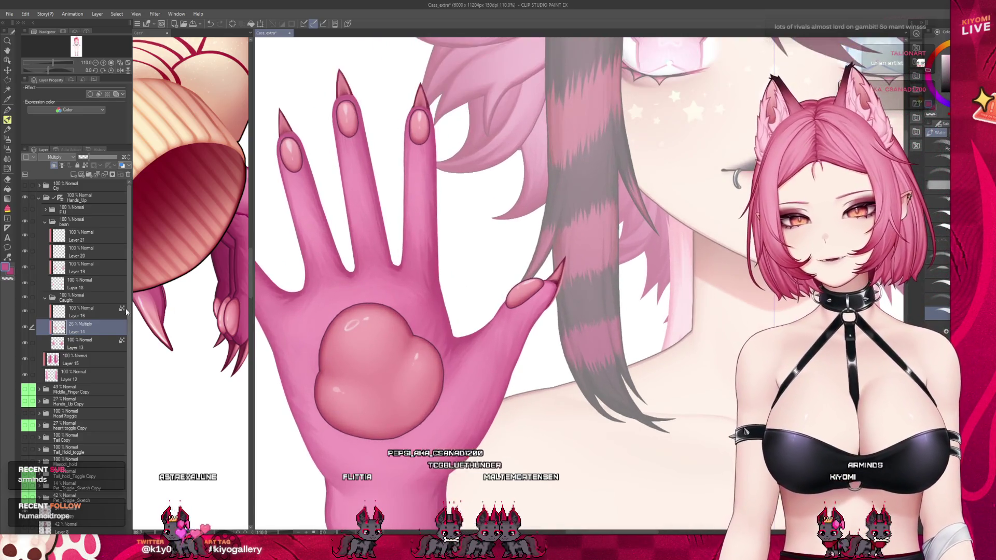
# Step: Select Layer 16, Layer 13, the Caught folder, then Layer 19 in the bean folder
pyautogui.click(78, 311)
pyautogui.click(66, 344)
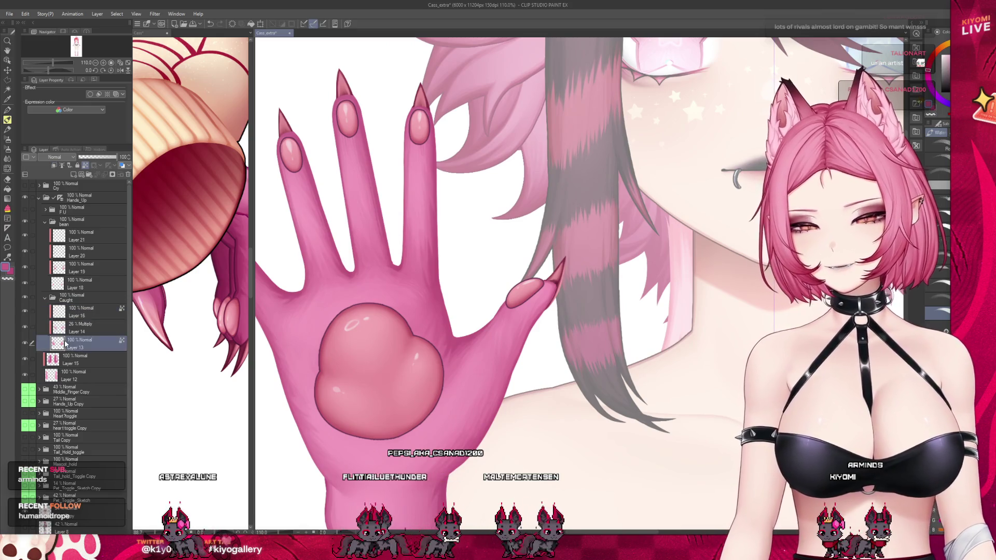
pyautogui.scroll(-1, 396, 277)
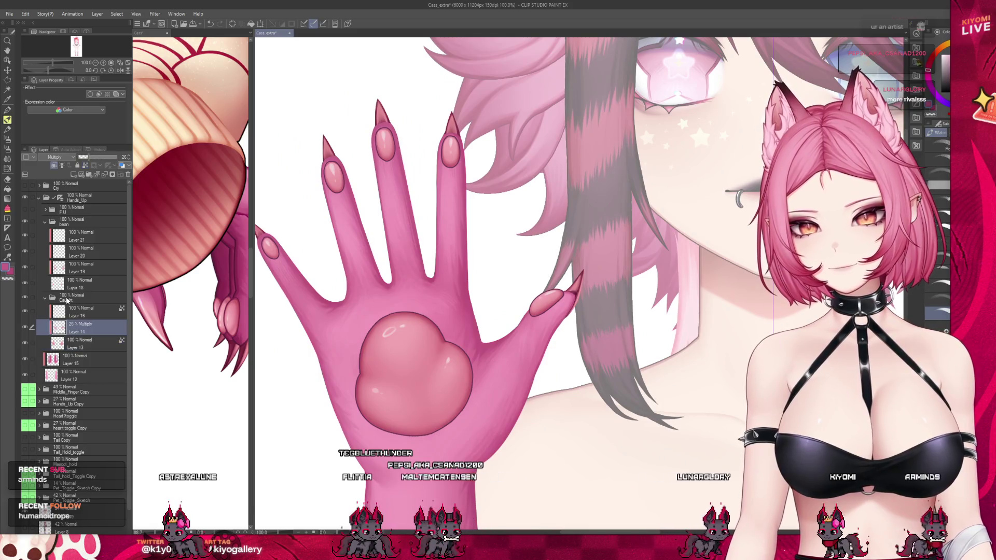
pyautogui.click(72, 298)
pyautogui.click(78, 265)
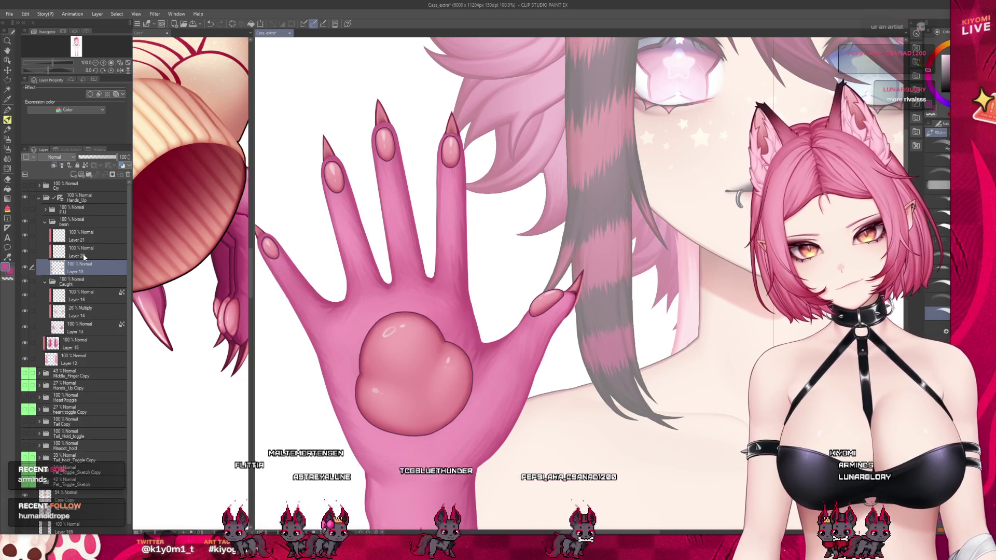
# Step: Merge the bean folder's Layers 19, 20 and 21 down one by one into Layer 18
pyautogui.click(40, 255)
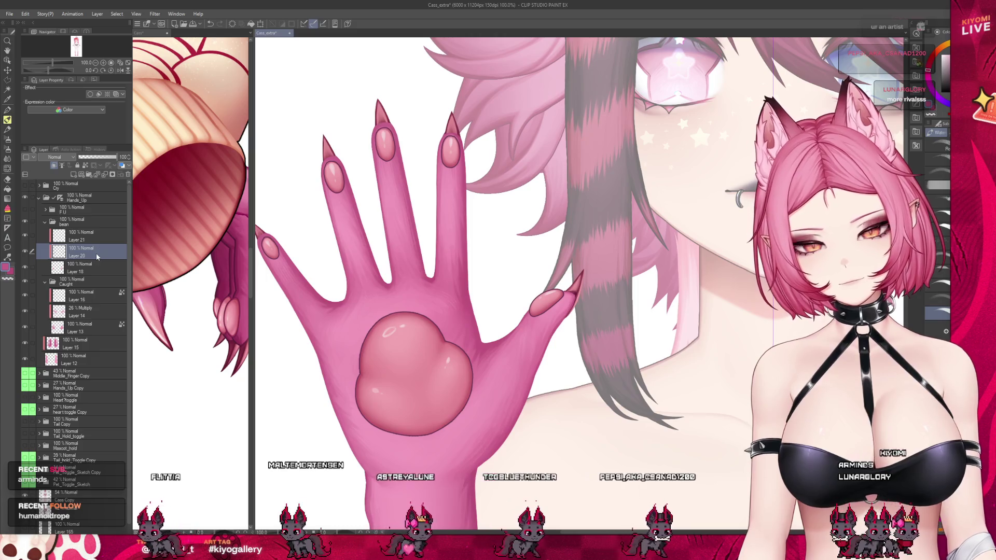
pyautogui.press('Delete')
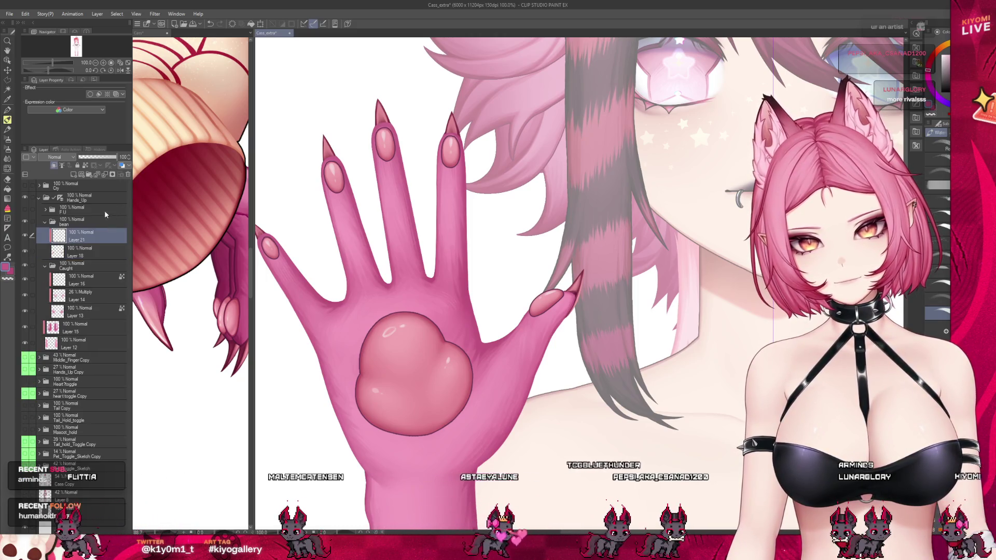
pyautogui.click(104, 175)
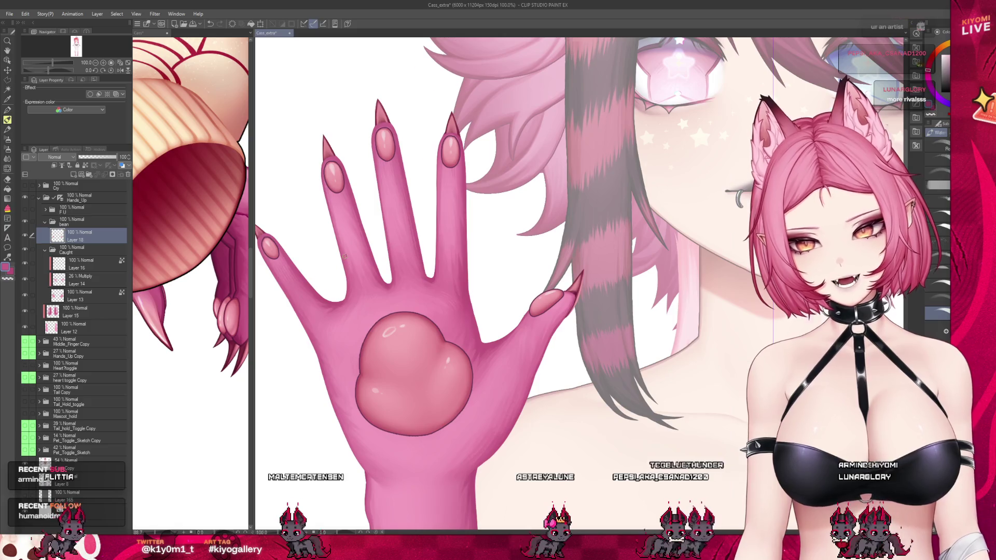
pyautogui.scroll(-2, 344, 256)
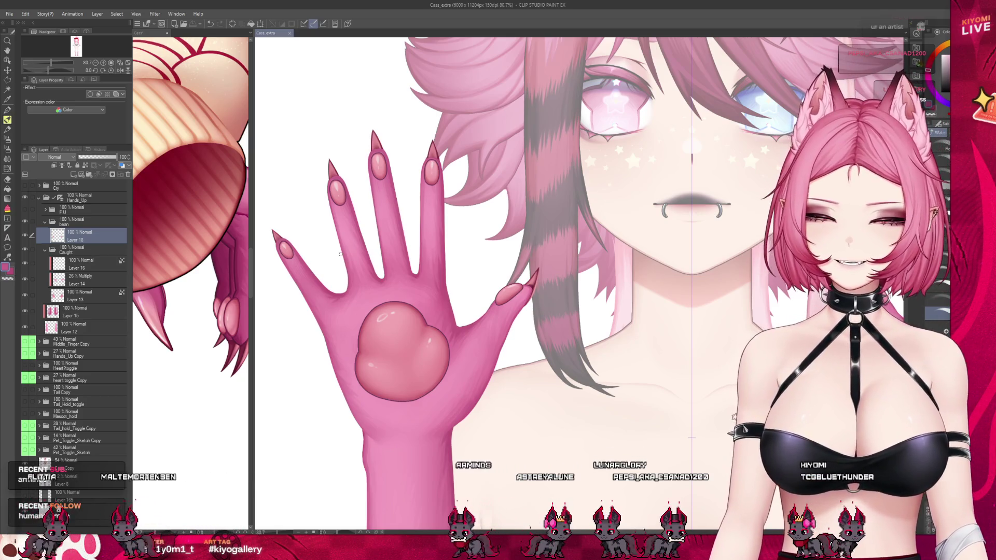
pyautogui.scroll(2, 341, 254)
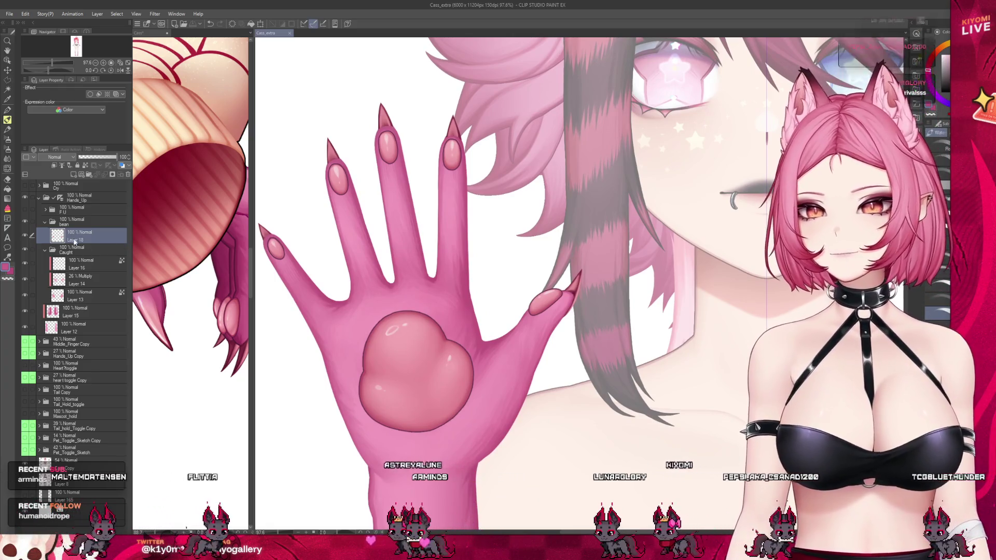
# Step: Select Layer 13, then the 26% Multiply Layer 14, and toggle its visibility to compare the palm shading
pyautogui.click(81, 297)
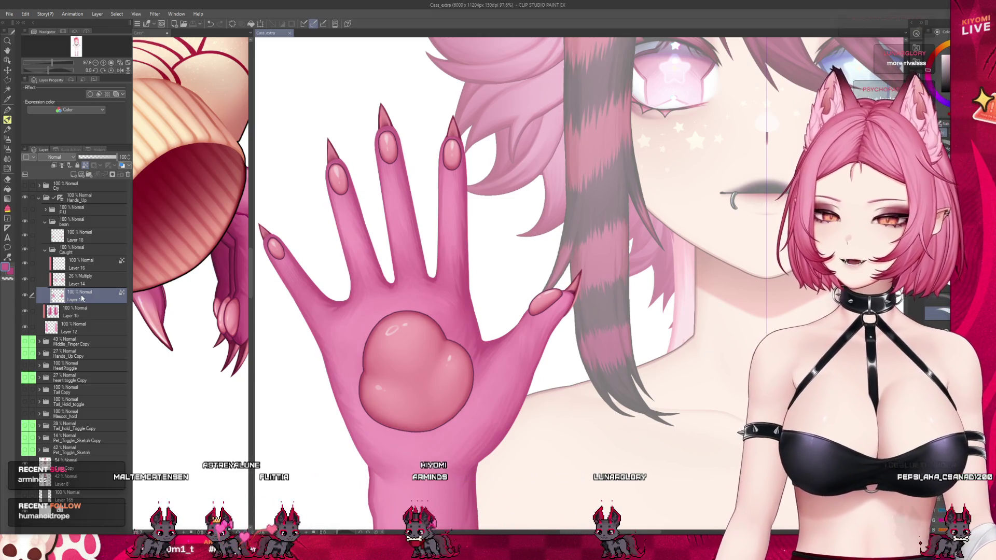
pyautogui.click(50, 285)
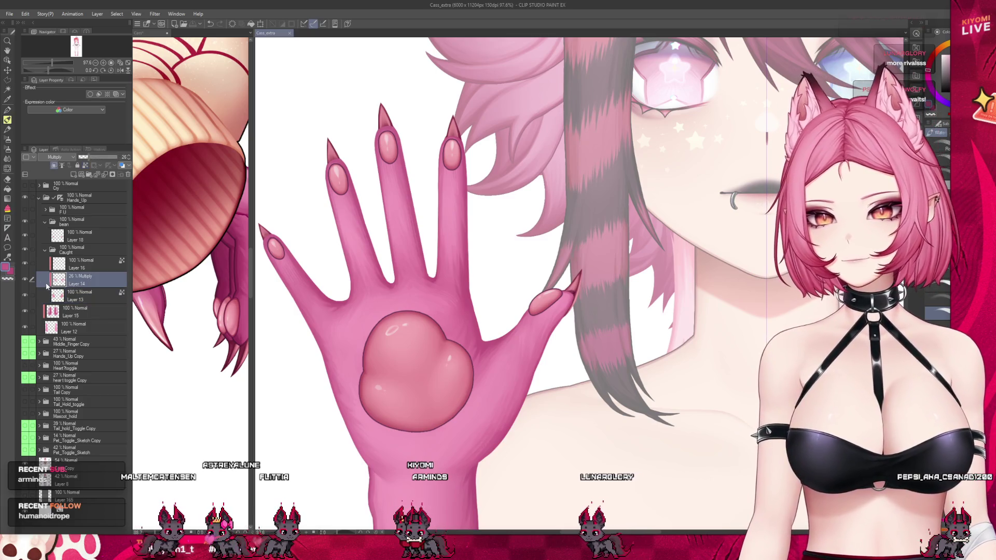
pyautogui.click(25, 280)
pyautogui.click(25, 280)
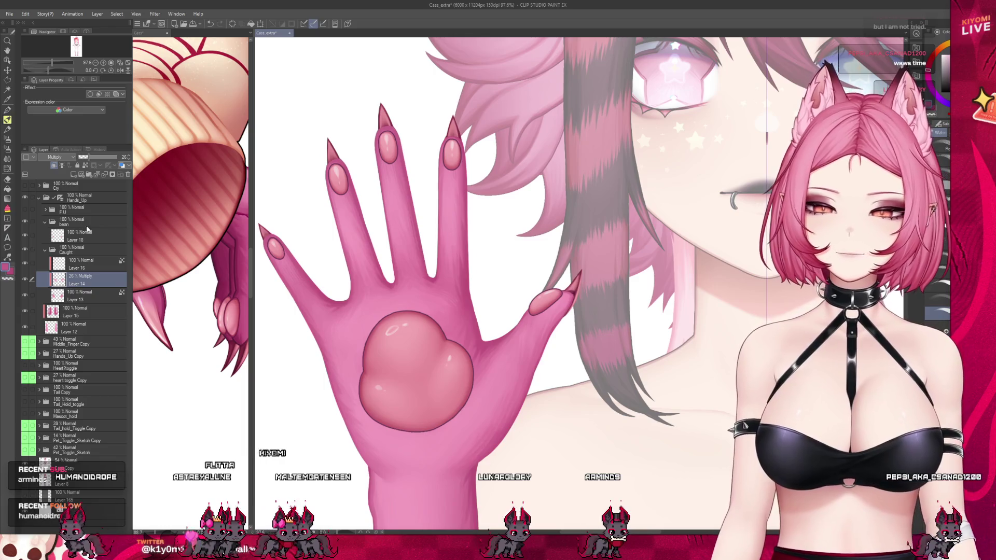
pyautogui.scroll(-2, 420, 270)
# Step: Merge the Multiply shading Layer 14 and Layer 16 down into Layer 13
pyautogui.scroll(1, 403, 234)
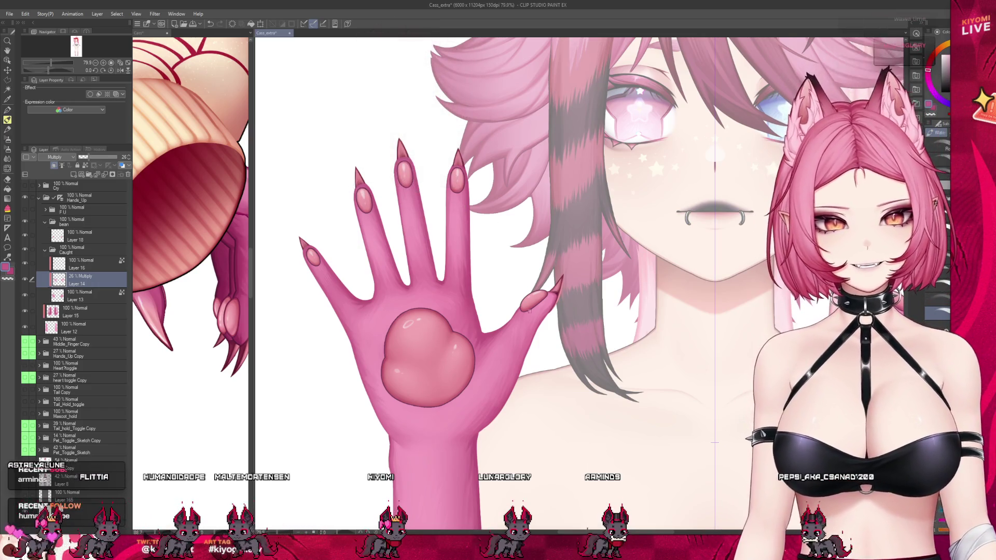
pyautogui.scroll(3, 425, 317)
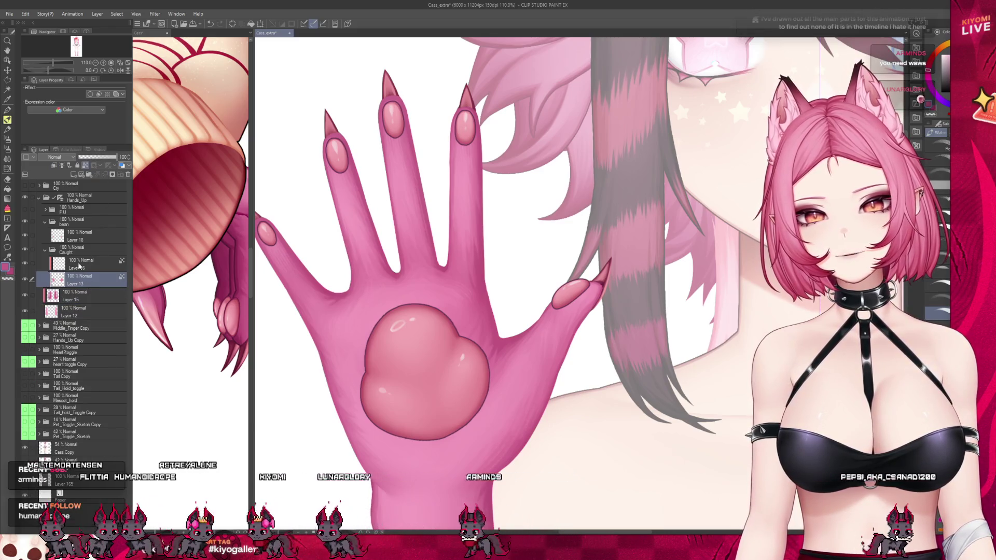
pyautogui.click(105, 175)
pyautogui.click(85, 266)
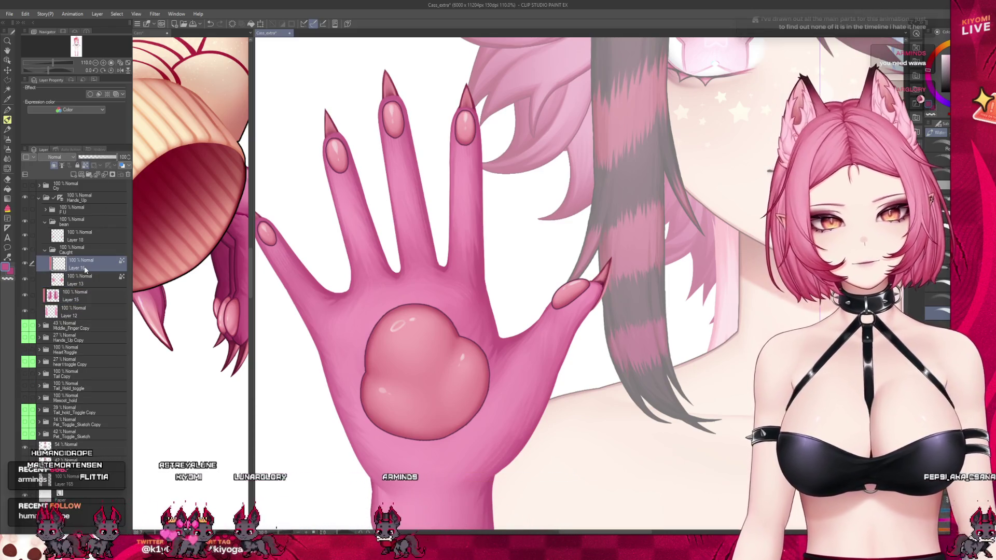
pyautogui.click(104, 176)
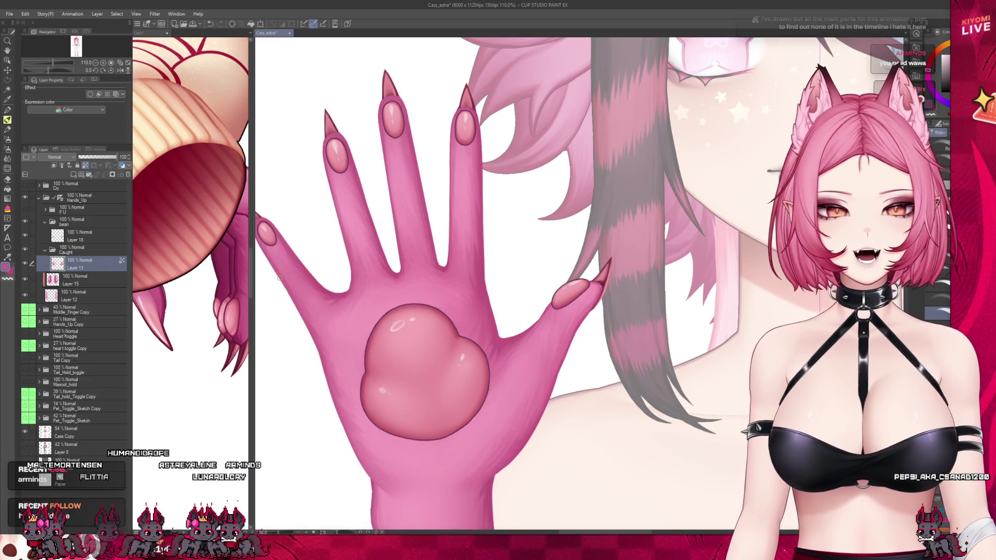
pyautogui.scroll(-5, 321, 297)
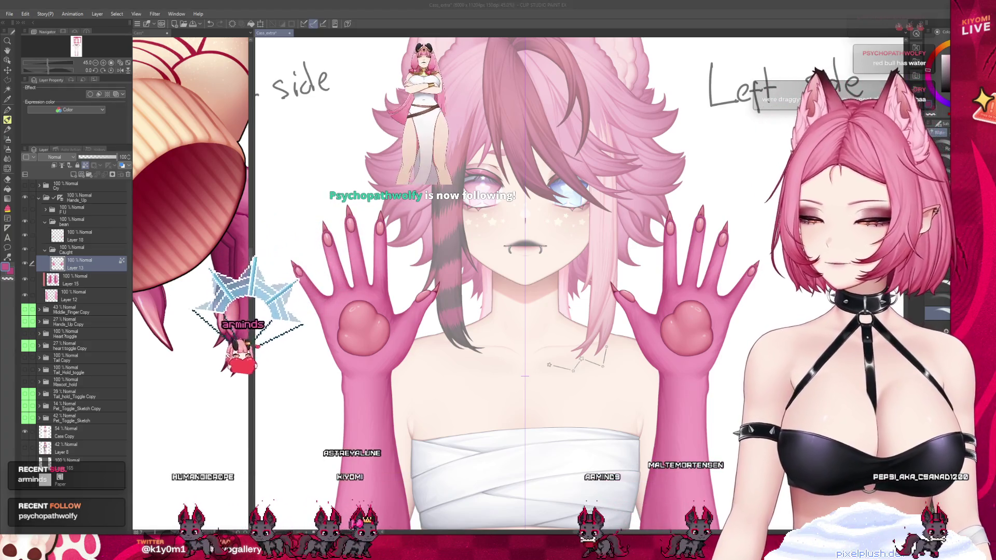
pyautogui.scroll(-1, 524, 285)
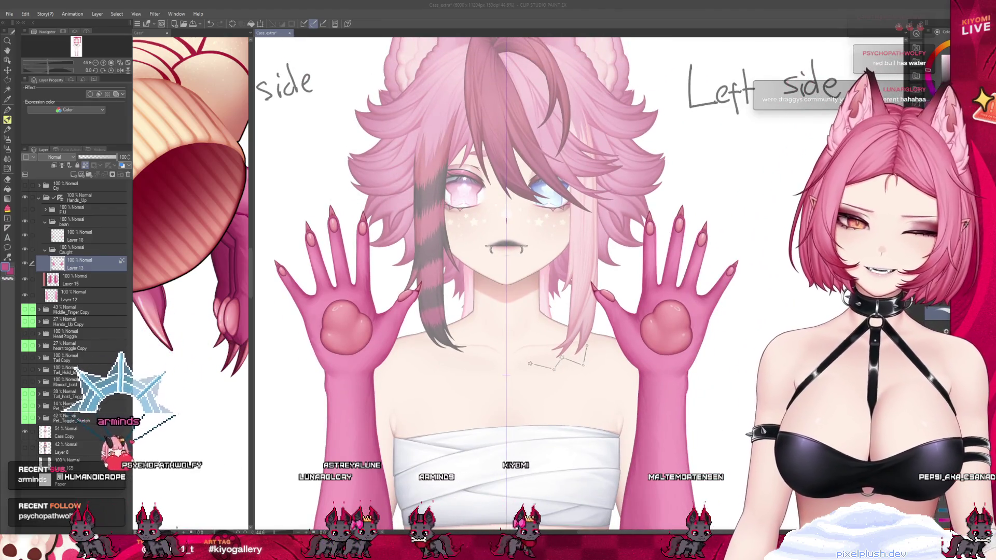
pyautogui.scroll(2, 302, 349)
pyautogui.scroll(2, 329, 223)
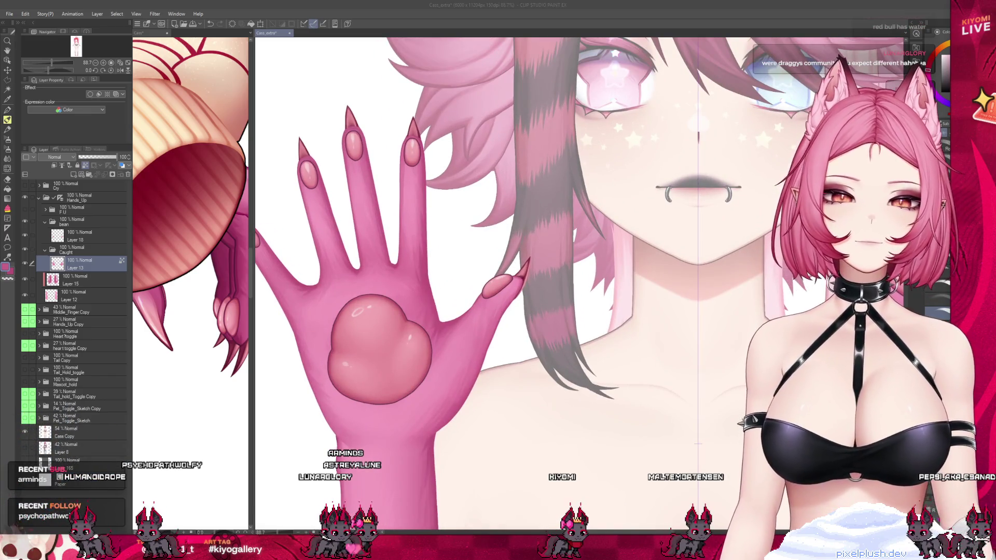
pyautogui.scroll(-1, 538, 260)
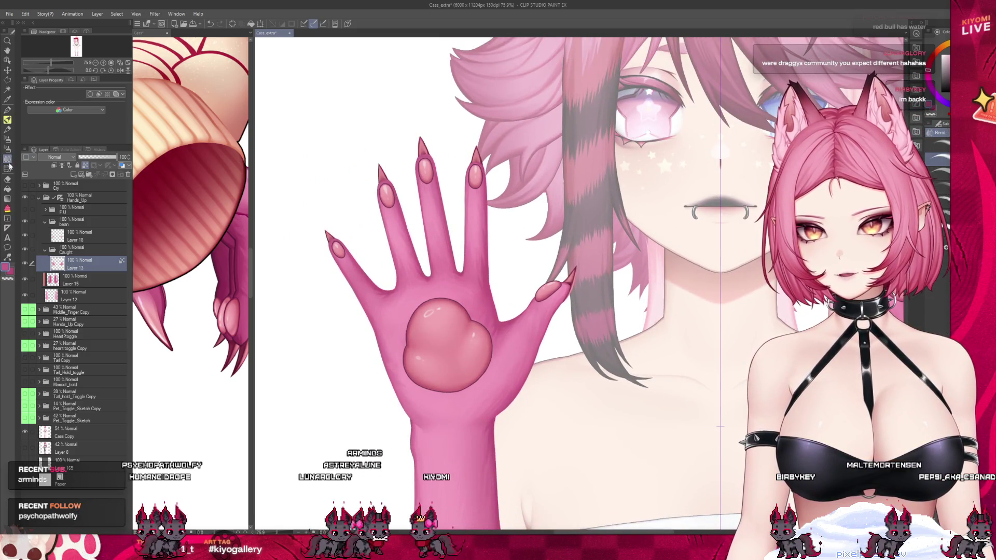
pyautogui.scroll(2, 614, 258)
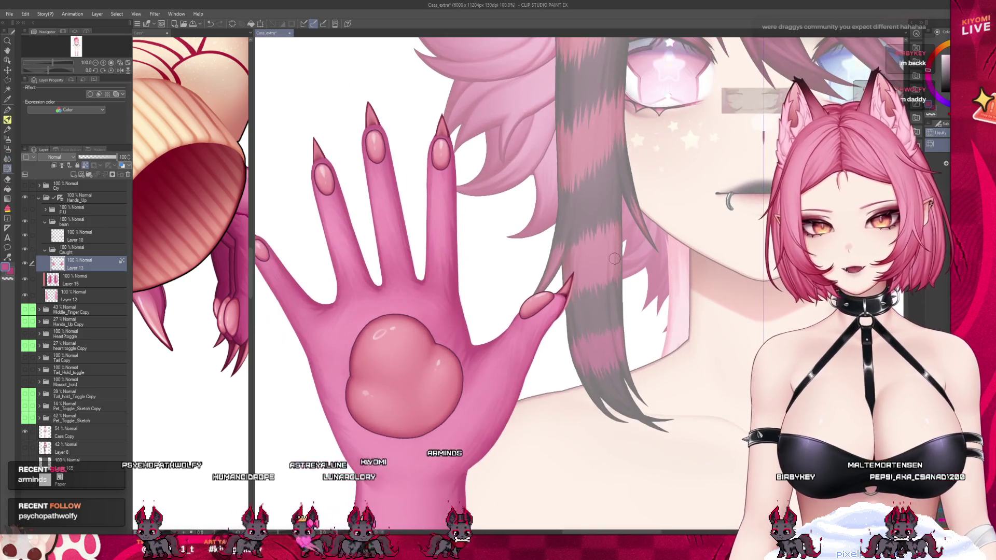
pyautogui.click(82, 236)
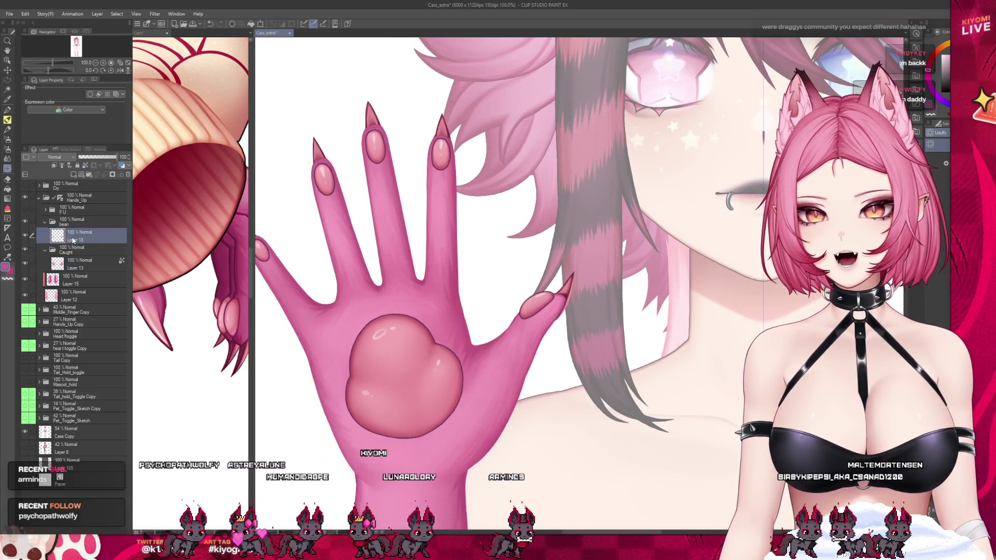
pyautogui.click(87, 263)
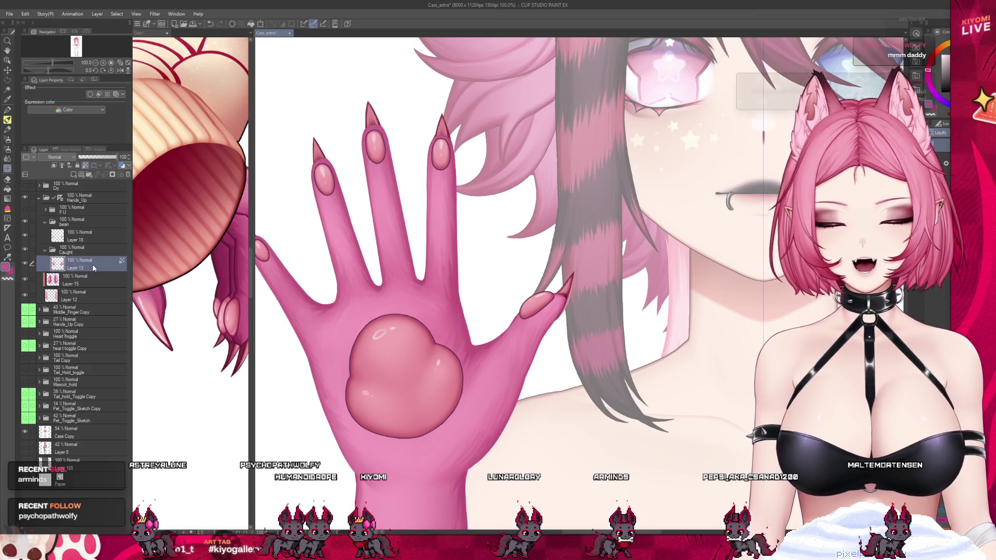
pyautogui.hotkey('ctrl', 'j')
pyautogui.moveTo(93, 268); pyautogui.dragTo(92, 286)
pyautogui.hotkey('ctrl', 'e')
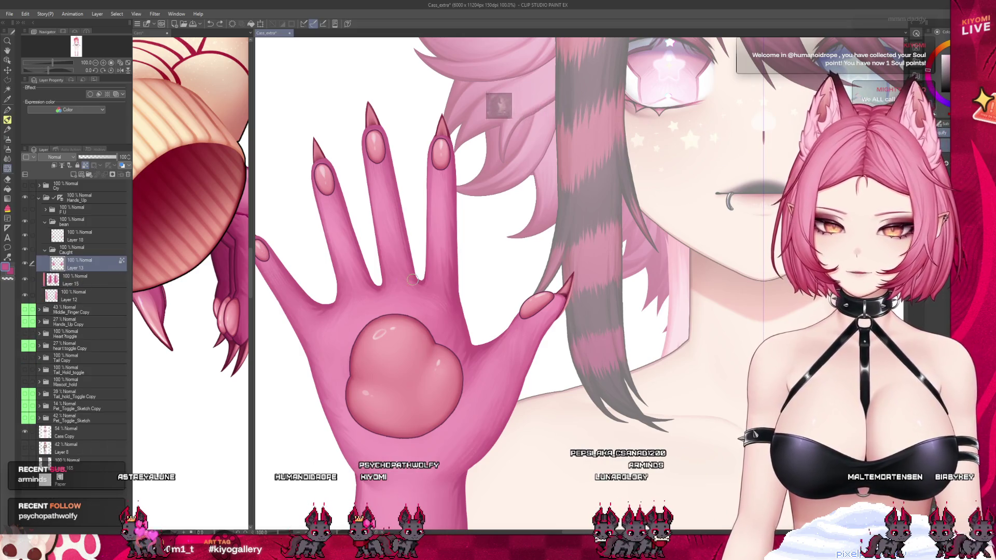
pyautogui.scroll(-3, 413, 280)
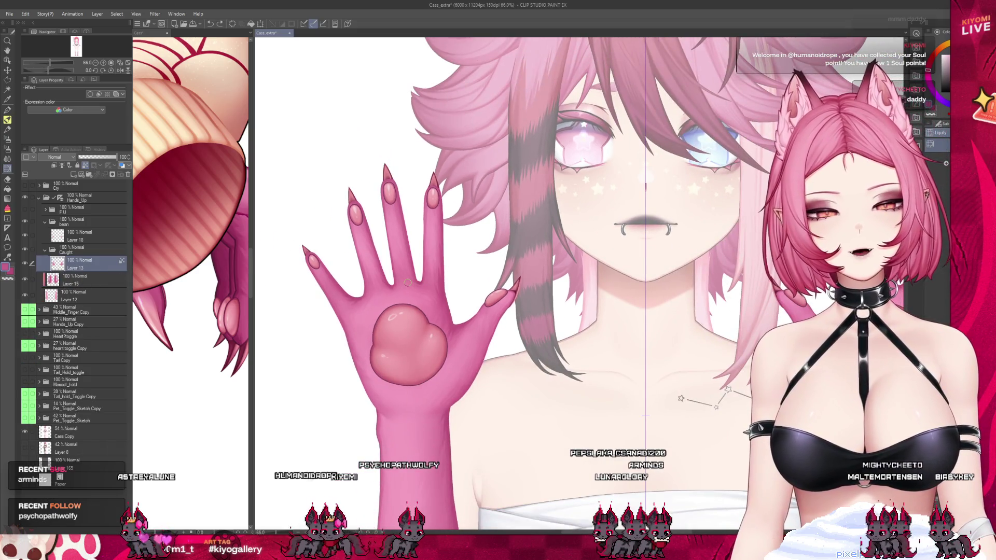
pyautogui.click(95, 236)
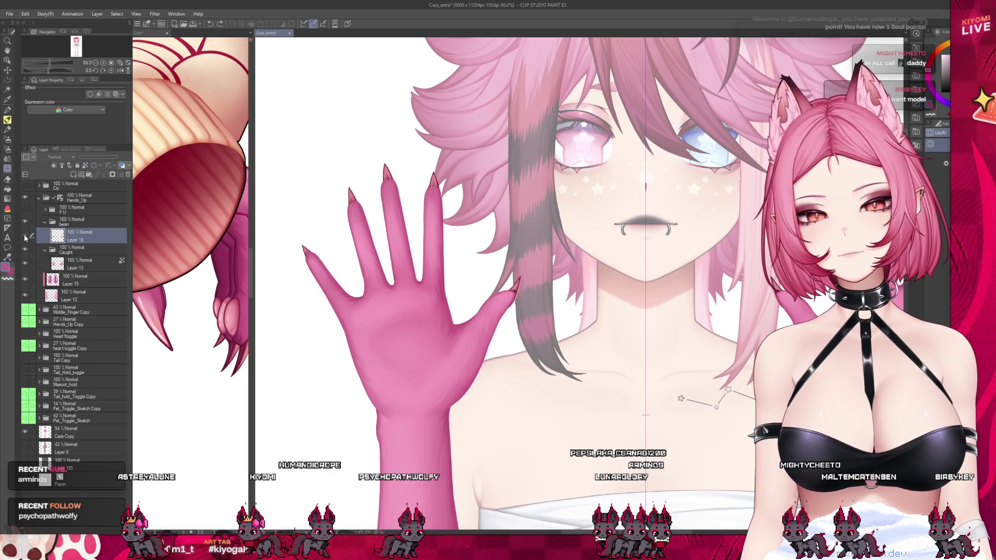
pyautogui.click(87, 224)
pyautogui.click(85, 233)
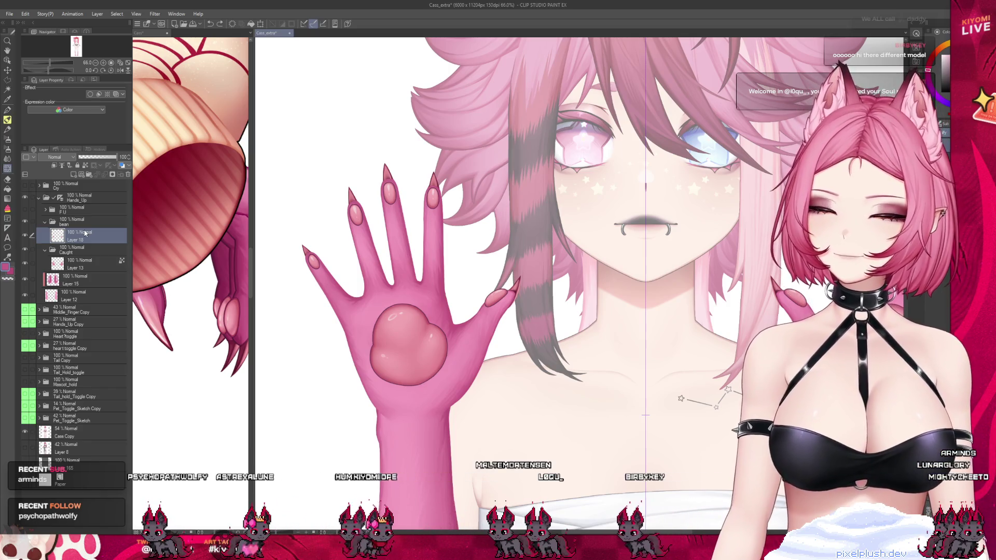
pyautogui.scroll(2, 352, 244)
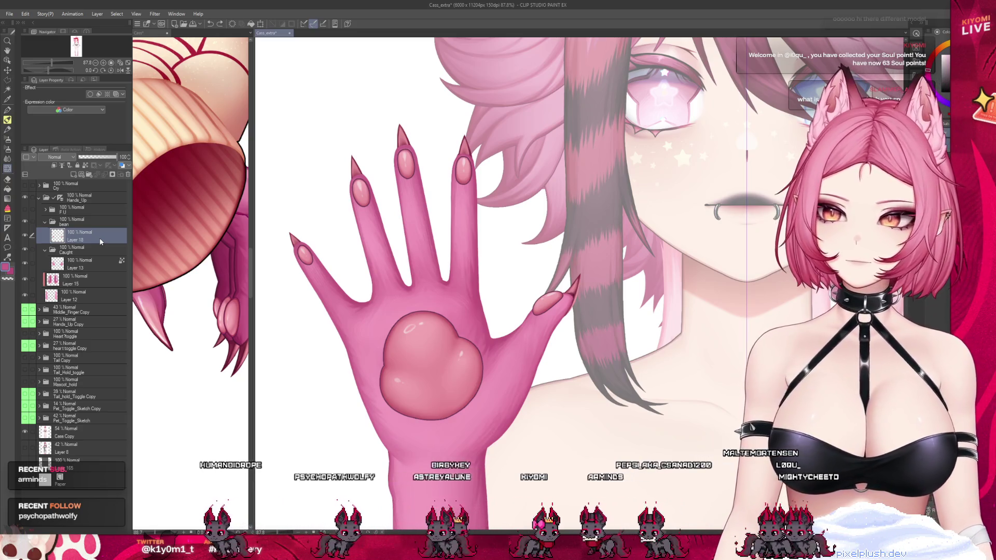
pyautogui.scroll(1, 351, 264)
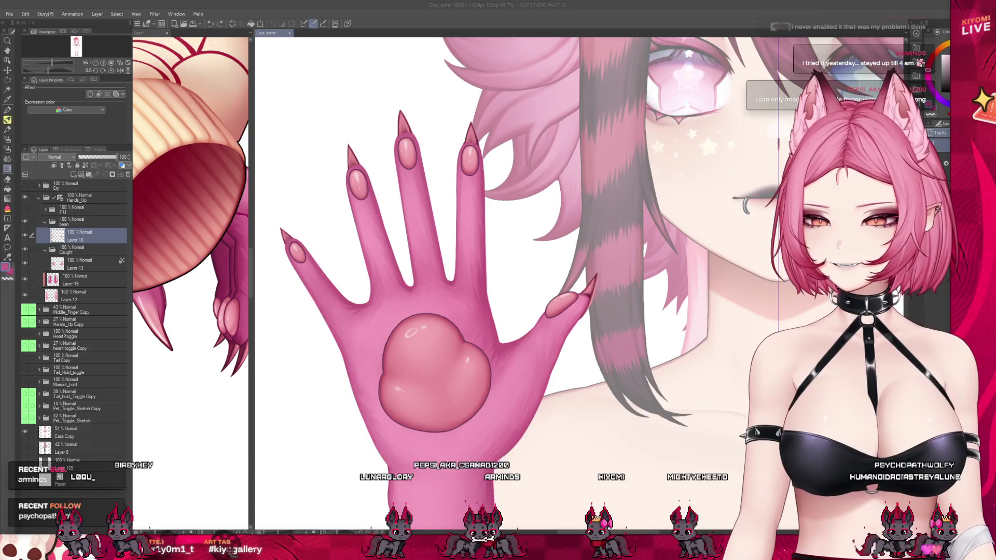
pyautogui.scroll(2, 433, 223)
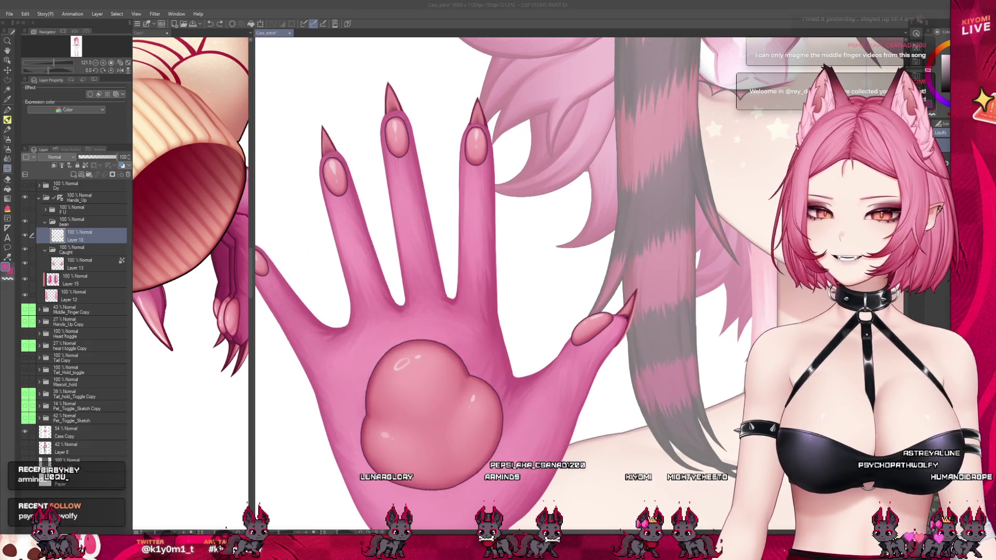
# Step: Select Layer 13 and hide Layer 18 so the palm pad disappears
pyautogui.click(88, 264)
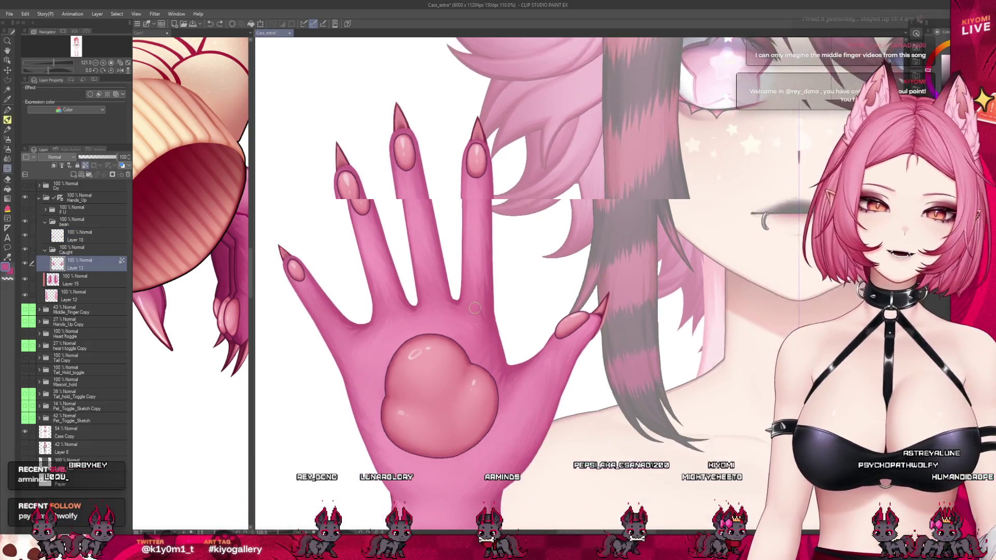
pyautogui.scroll(-1, 147, 265)
pyautogui.click(24, 236)
pyautogui.scroll(2, 176, 246)
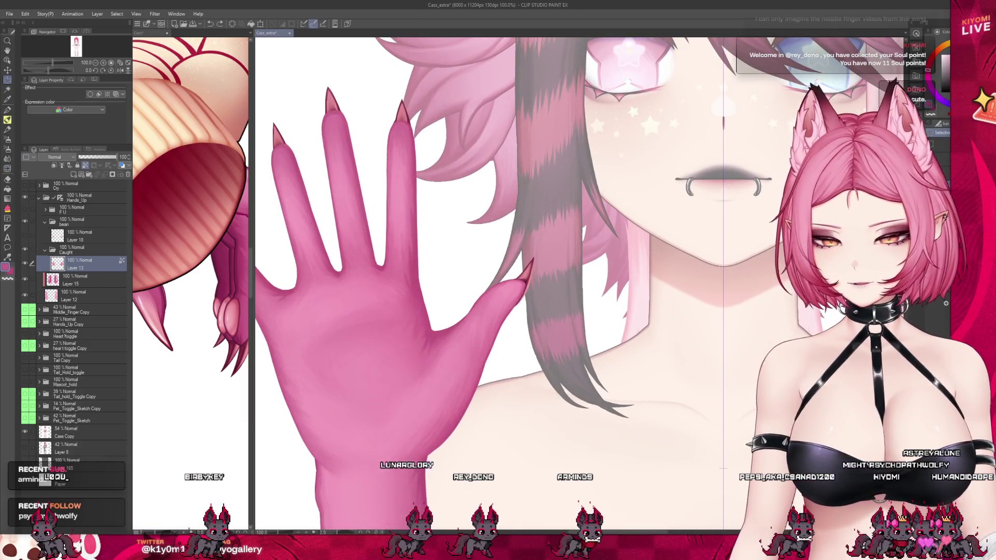
pyautogui.scroll(4, 445, 375)
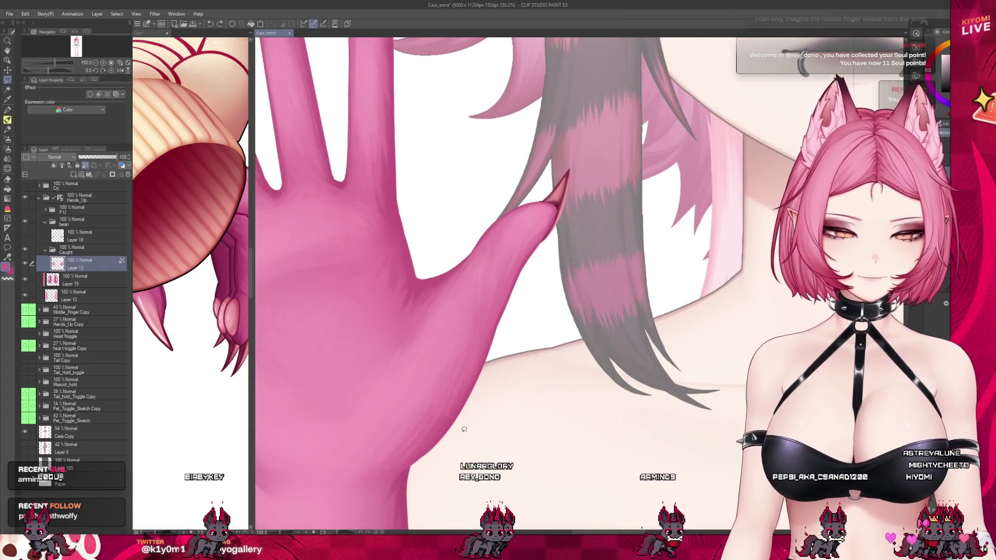
# Step: Lasso an outline around the palm beside the thumb and down its lower edge
pyautogui.moveTo(434, 269); pyautogui.dragTo(422, 344)
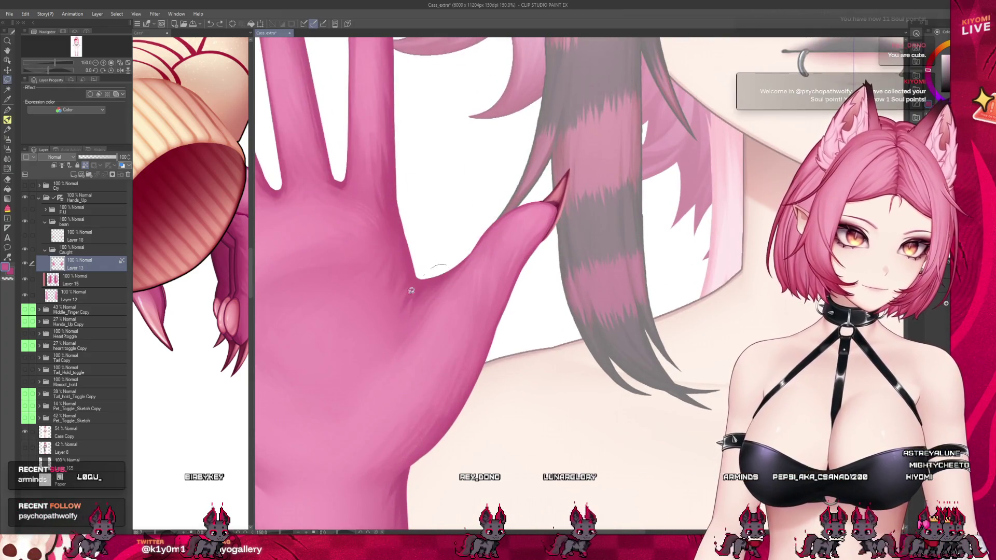
pyautogui.moveTo(443, 264); pyautogui.dragTo(441, 462)
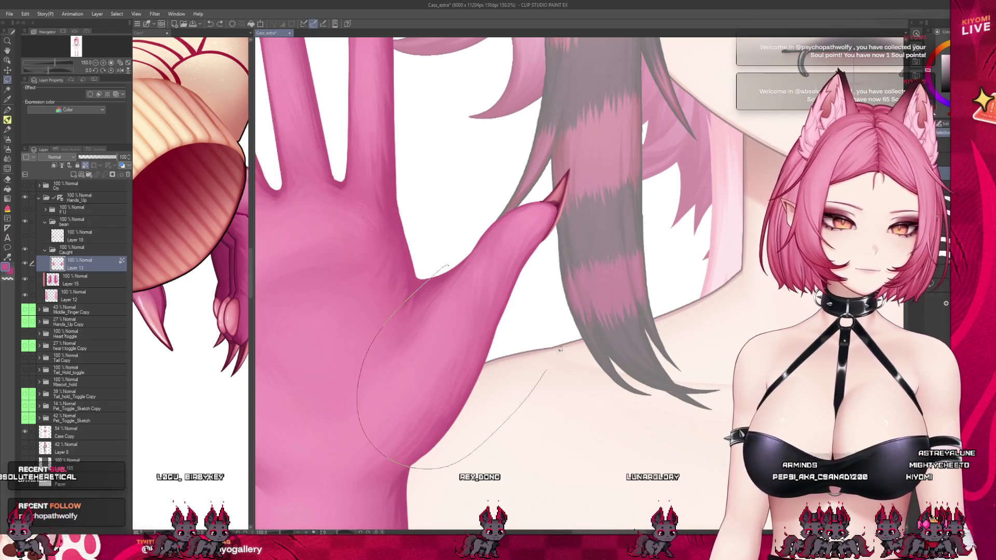
pyautogui.moveTo(460, 258); pyautogui.dragTo(471, 235)
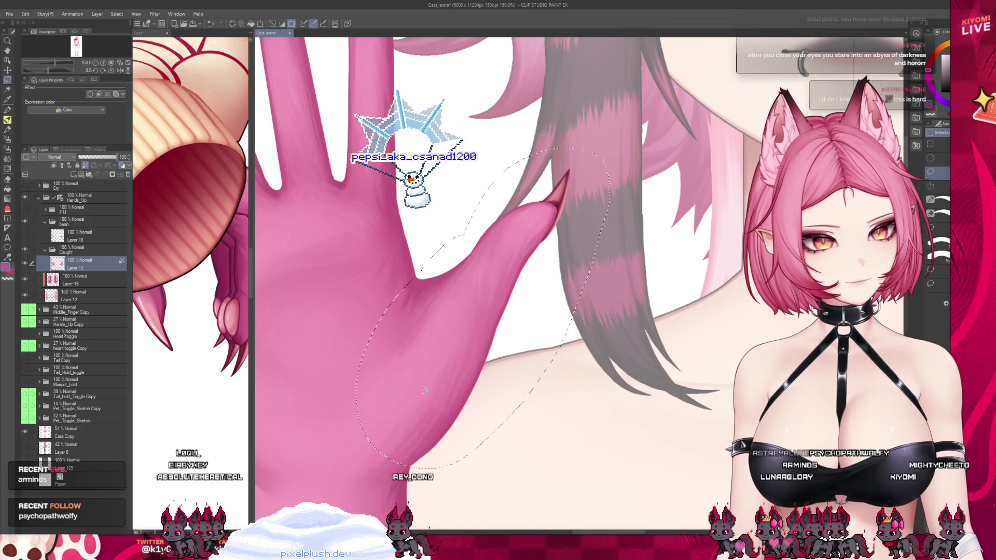
pyautogui.moveTo(420, 399); pyautogui.dragTo(406, 376)
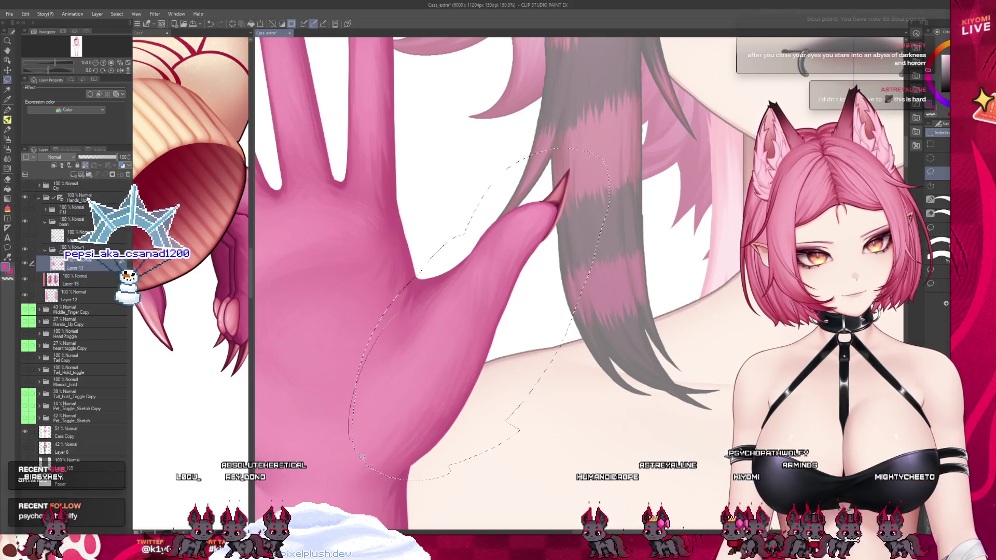
# Step: Add the lower-left palm, the area above the thumb and the palm edge with the Selection pen
pyautogui.moveTo(386, 335); pyautogui.dragTo(366, 449)
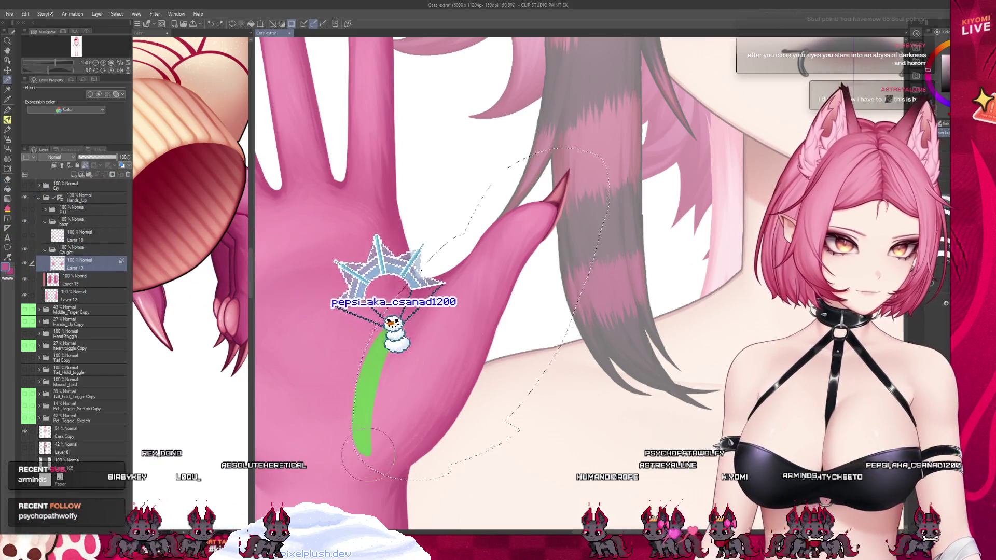
pyautogui.moveTo(335, 364)
pyautogui.mouseDown()
pyautogui.moveTo(332, 441)
pyautogui.moveTo(373, 493)
pyautogui.mouseUp()
pyautogui.moveTo(511, 166)
pyautogui.mouseDown()
pyautogui.moveTo(576, 149)
pyautogui.moveTo(607, 218)
pyautogui.mouseUp()
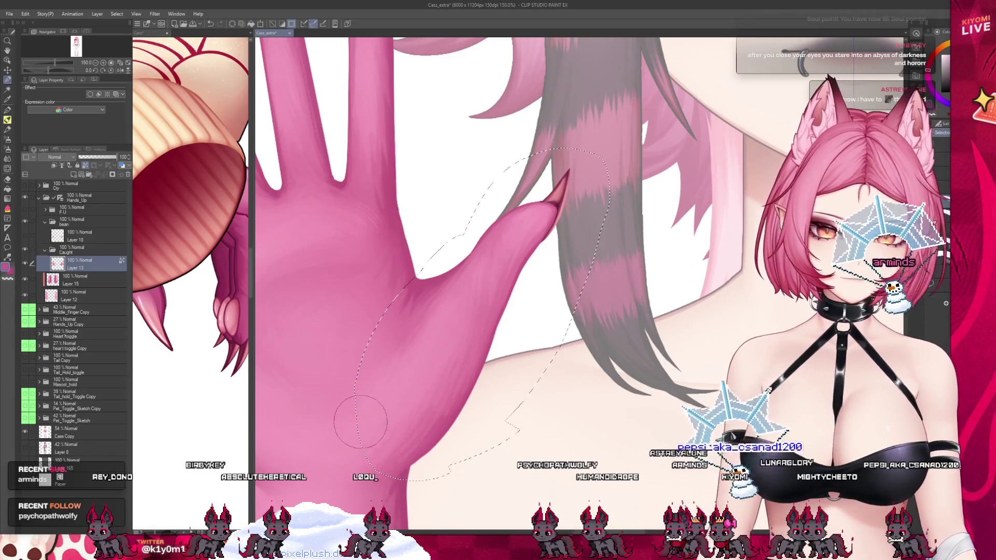
pyautogui.moveTo(358, 375)
pyautogui.mouseDown()
pyautogui.moveTo(364, 441)
pyautogui.moveTo(330, 397)
pyautogui.moveTo(355, 431)
pyautogui.mouseUp()
pyautogui.moveTo(347, 358); pyautogui.dragTo(353, 366)
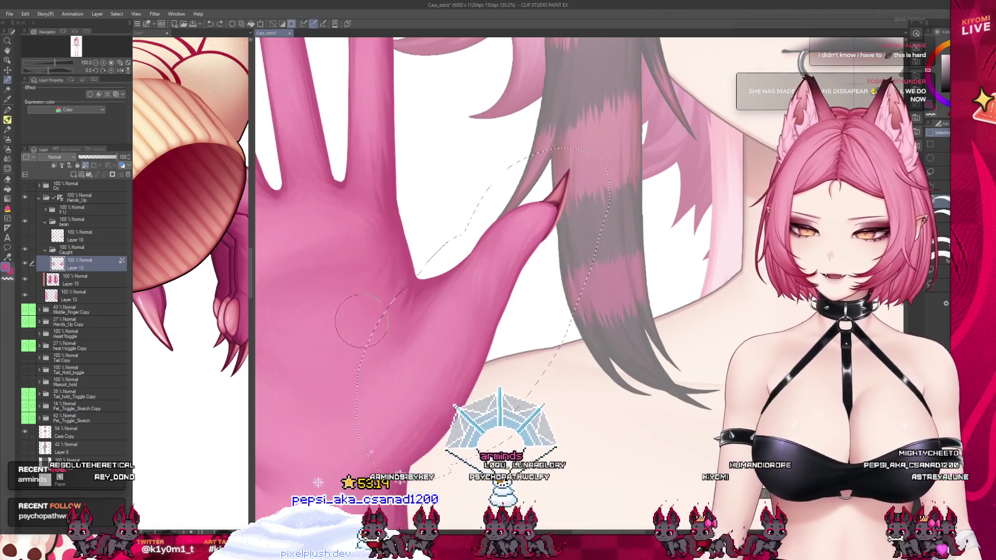
pyautogui.scroll(-1, 367, 277)
pyautogui.scroll(-1, 367, 278)
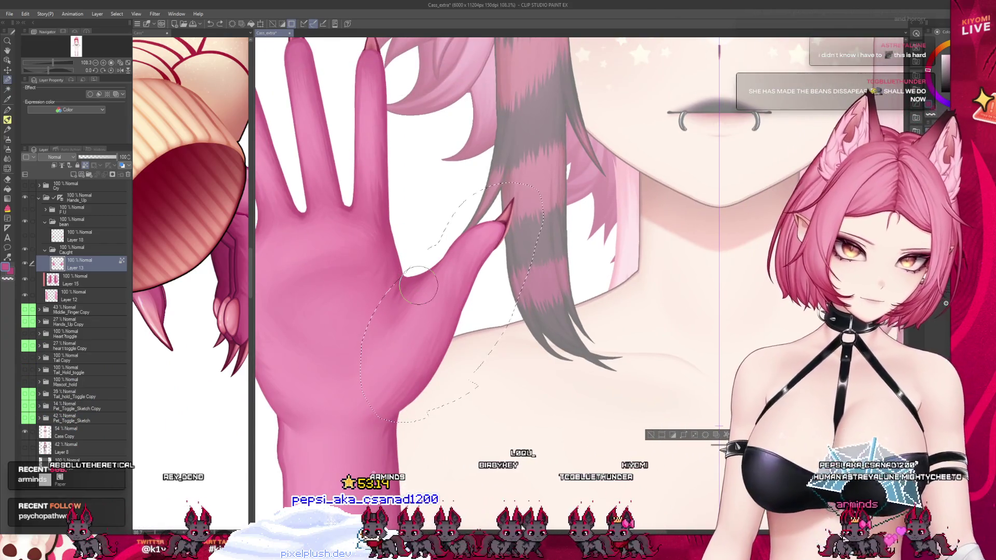
# Step: Copy the selected palm area to a new Layer 13 Copy, deselect, and lower its opacity to about 50%
pyautogui.click(715, 434)
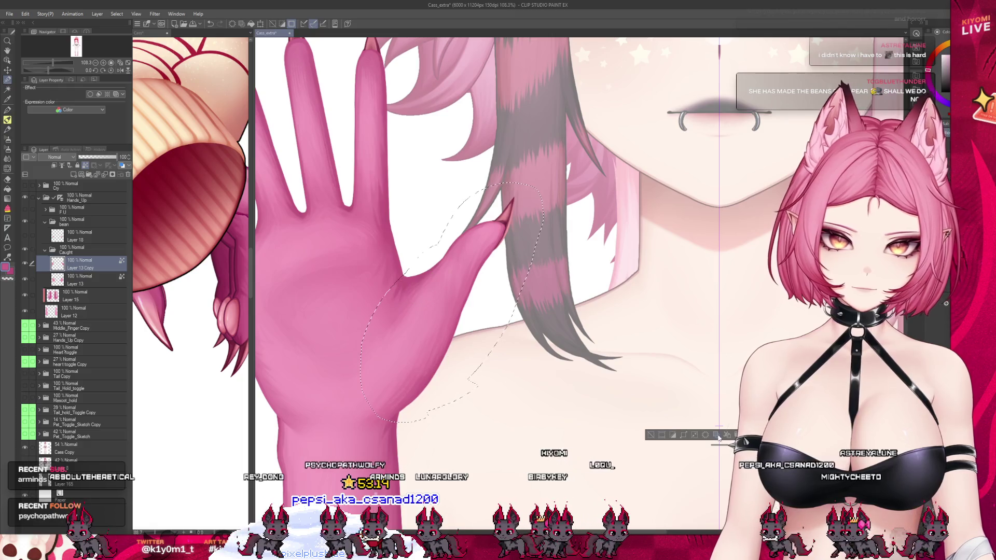
pyautogui.click(660, 437)
pyautogui.click(98, 157)
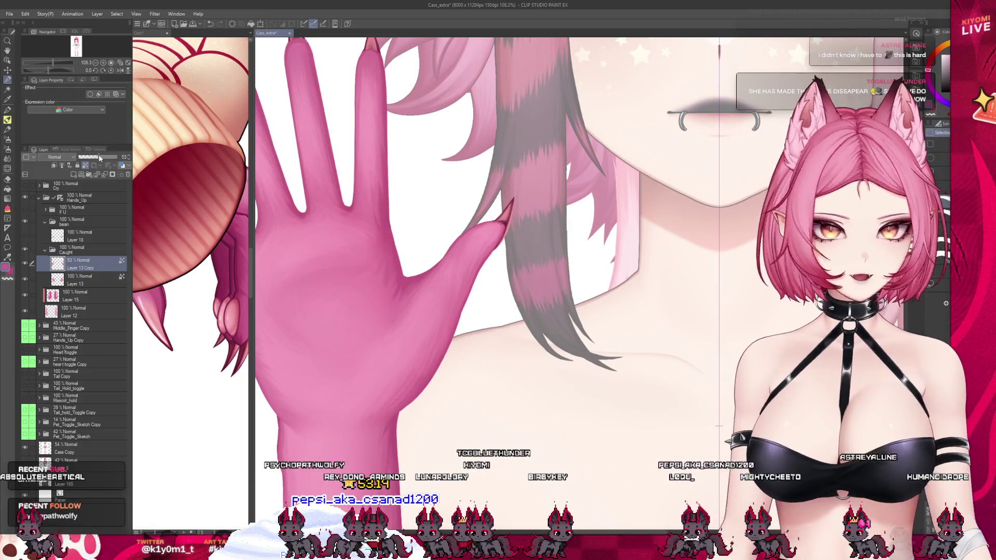
pyautogui.click(24, 279)
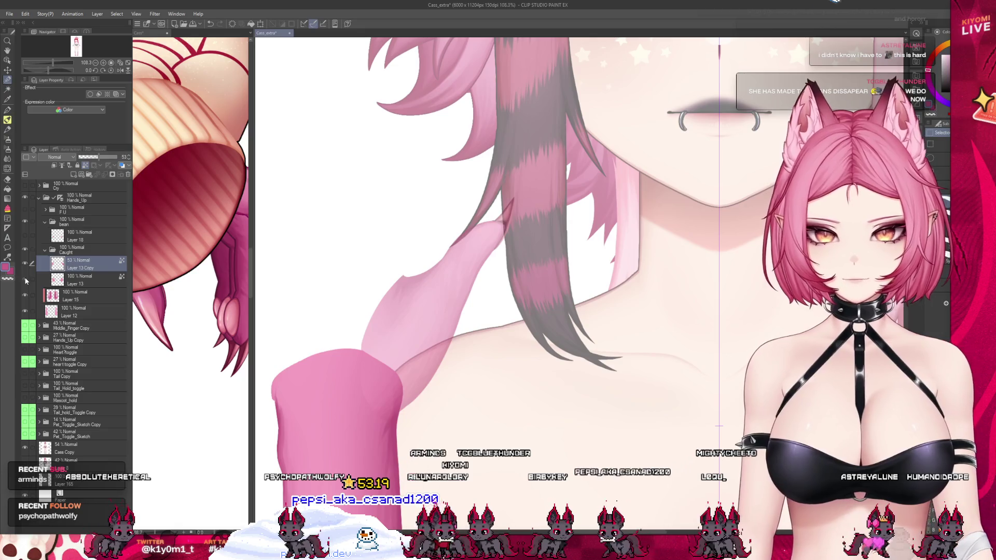
pyautogui.click(25, 279)
# Step: Make Layer 13 the working layer and switch to the Pen tool
pyautogui.click(29, 300)
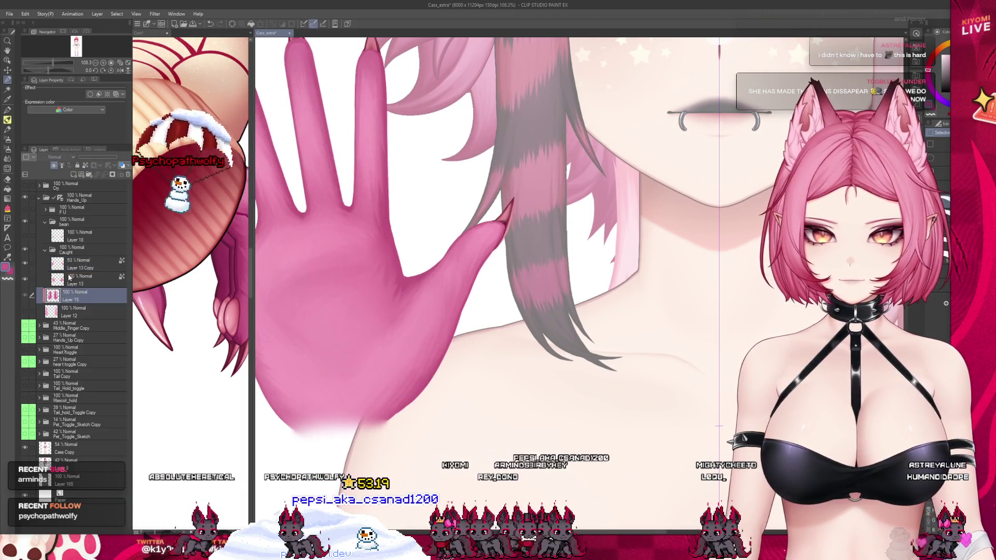
pyautogui.click(25, 279)
pyautogui.click(25, 279)
pyautogui.click(31, 280)
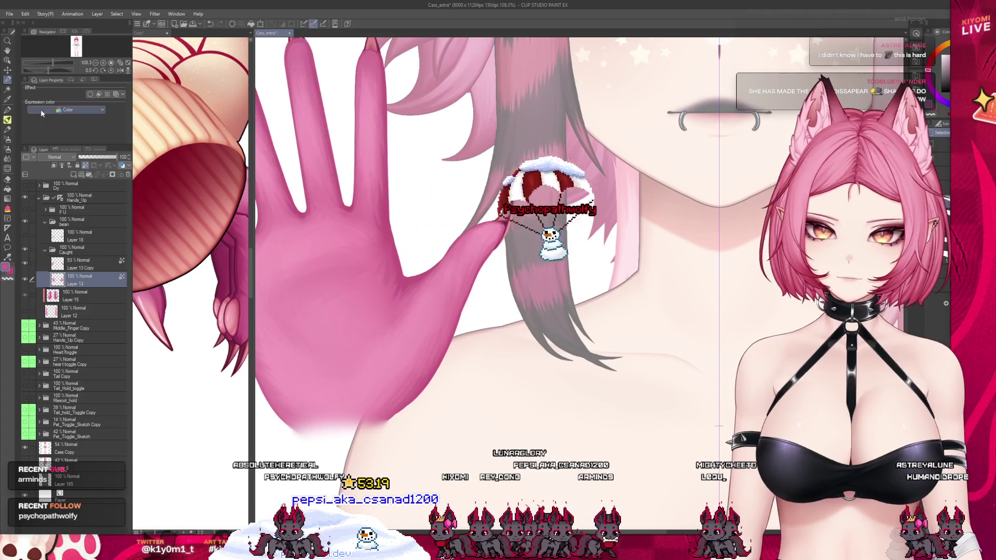
pyautogui.click(8, 111)
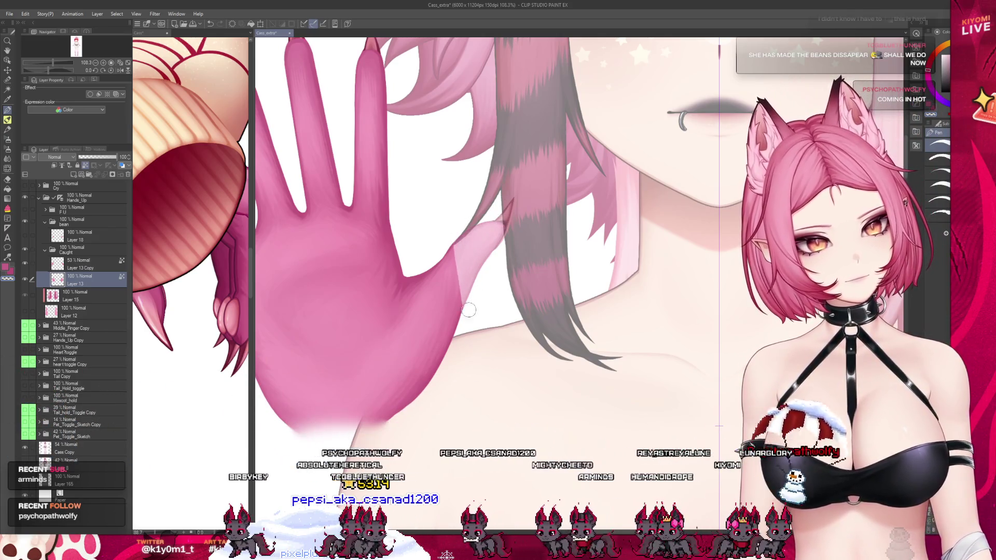
# Step: Pen over the palm's right edge beside the thumb base, trimming it back to a pale strip
pyautogui.moveTo(467, 244); pyautogui.dragTo(461, 338)
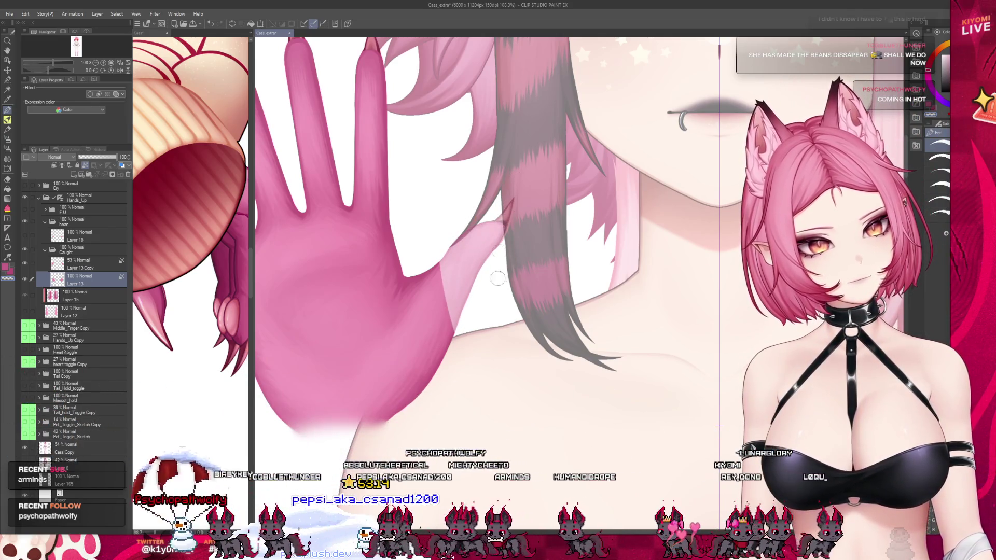
pyautogui.moveTo(448, 263)
pyautogui.mouseDown()
pyautogui.moveTo(440, 353)
pyautogui.moveTo(428, 267)
pyautogui.moveTo(423, 337)
pyautogui.mouseUp()
pyautogui.moveTo(415, 277); pyautogui.dragTo(430, 379)
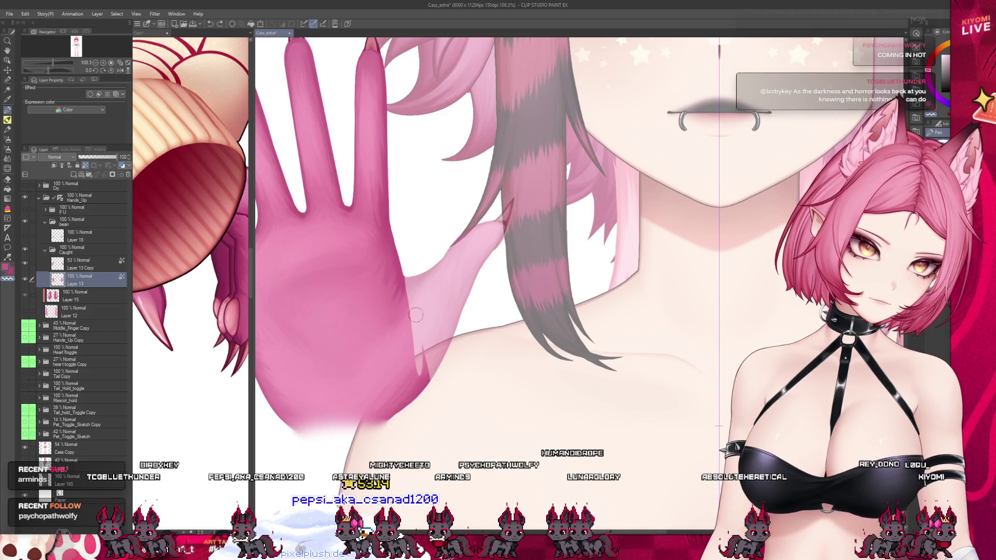
pyautogui.moveTo(423, 357); pyautogui.dragTo(418, 410)
pyautogui.moveTo(424, 349); pyautogui.dragTo(406, 427)
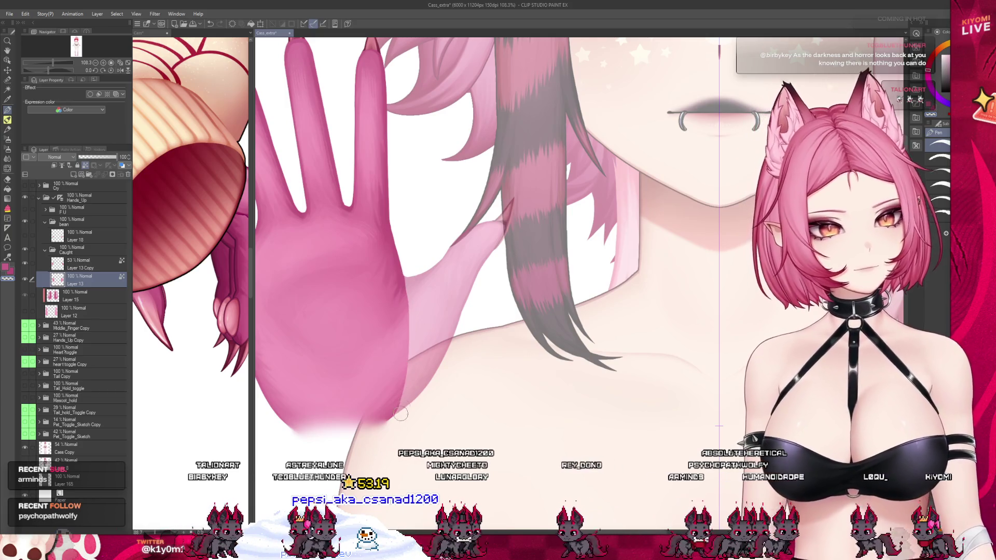
pyautogui.scroll(-5, 453, 370)
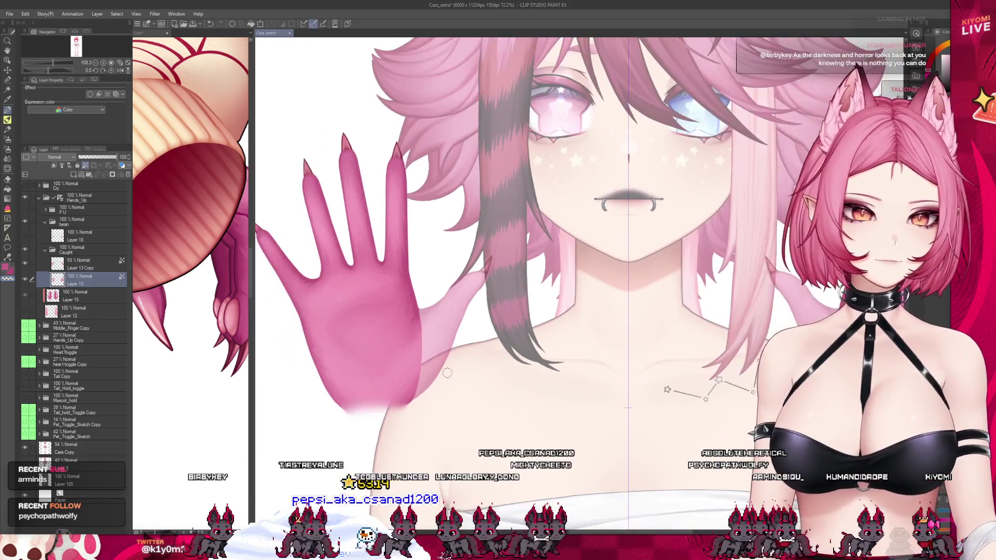
# Step: Hide Layer 13 and select Layer 13 Copy so the thumb copy shows alone
pyautogui.scroll(2, 410, 347)
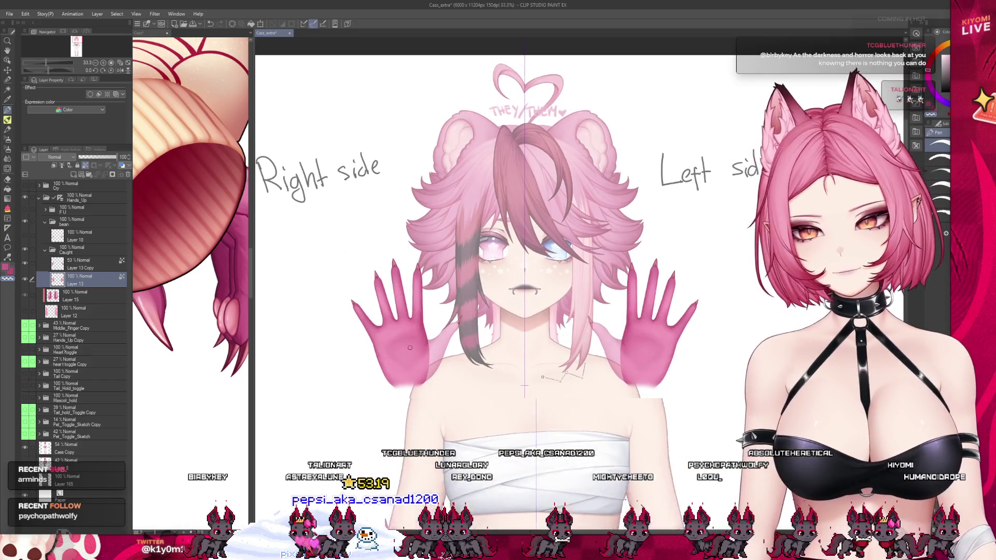
pyautogui.scroll(1, 410, 346)
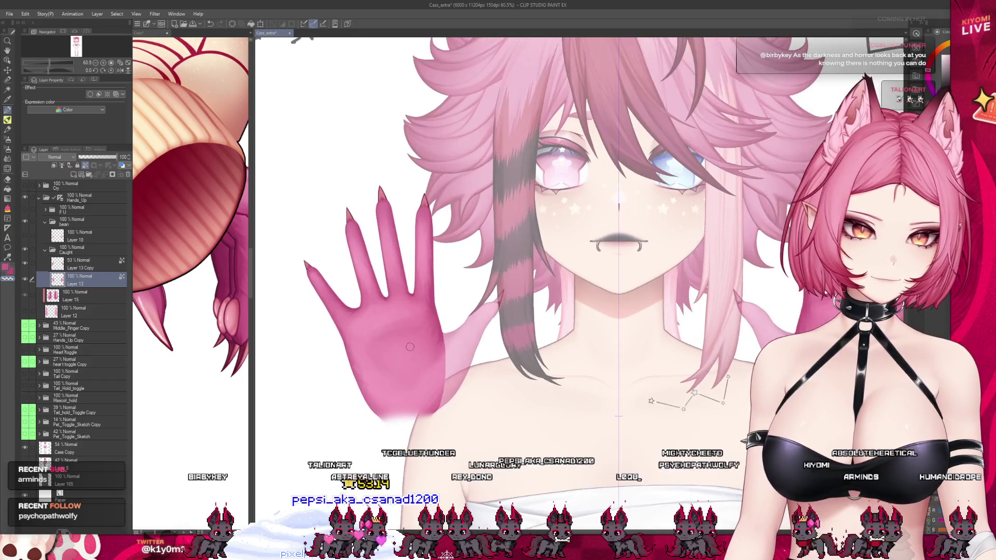
pyautogui.click(25, 280)
pyautogui.click(83, 263)
pyautogui.scroll(4, 401, 318)
pyautogui.scroll(3, 401, 318)
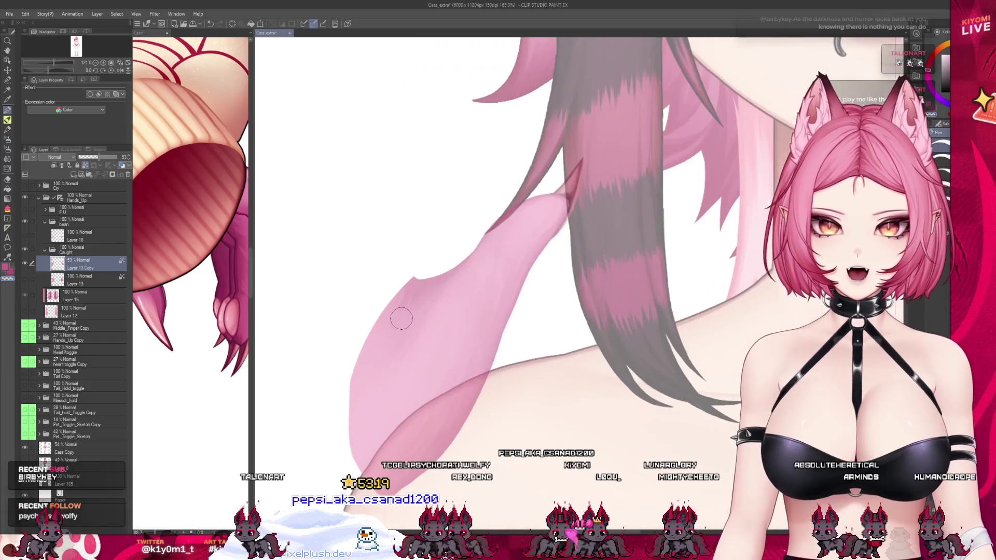
pyautogui.scroll(1, 394, 301)
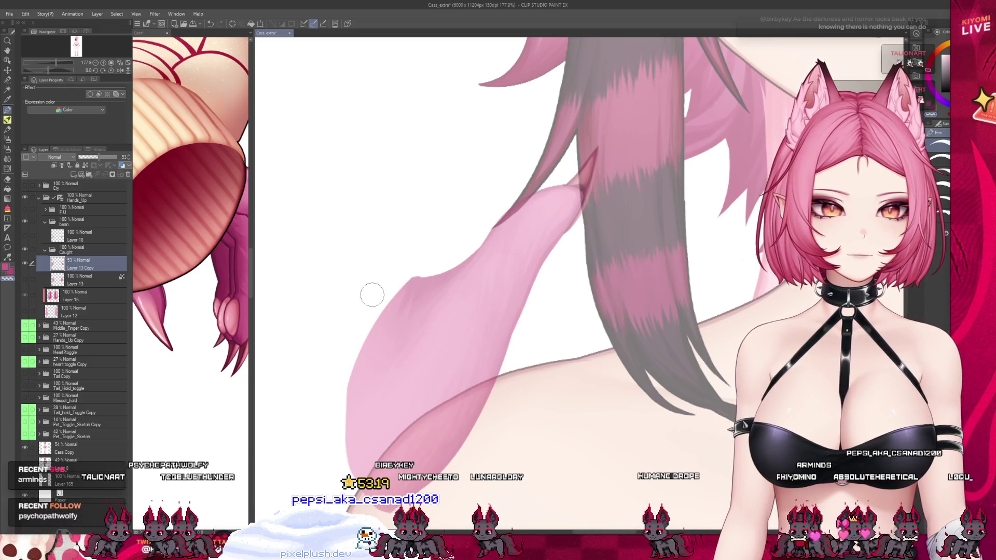
# Step: Soften the faded thumb's left edge with the Blend tool, then bring up the animation timeline
pyautogui.press('j')
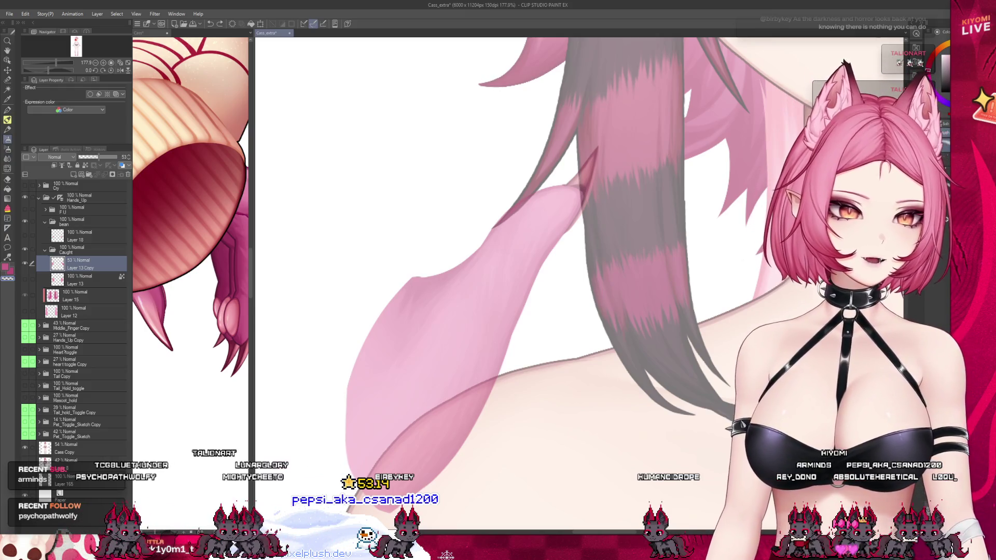
pyautogui.moveTo(403, 280)
pyautogui.mouseDown()
pyautogui.moveTo(328, 453)
pyautogui.moveTo(349, 351)
pyautogui.mouseUp()
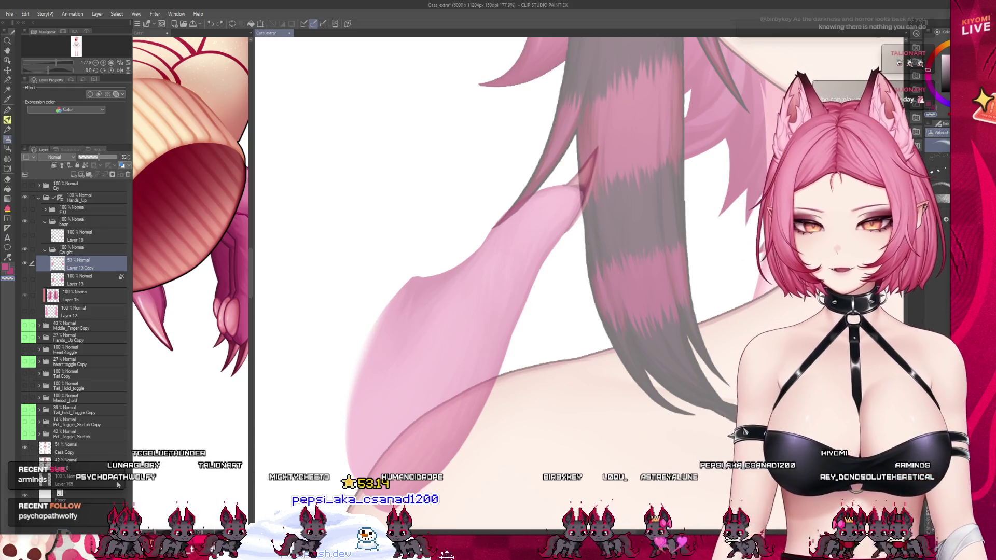
pyautogui.press('Tab')
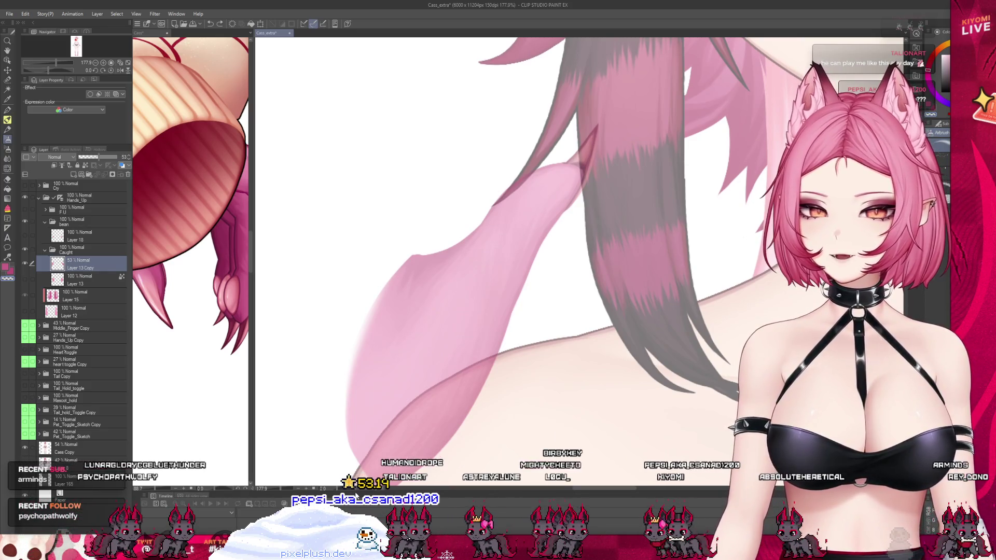
# Step: Make the Timeline panel taller and undo the accidental folder grouping of Layer 13, its copy and Layer 15
pyautogui.moveTo(251, 492); pyautogui.dragTo(251, 284)
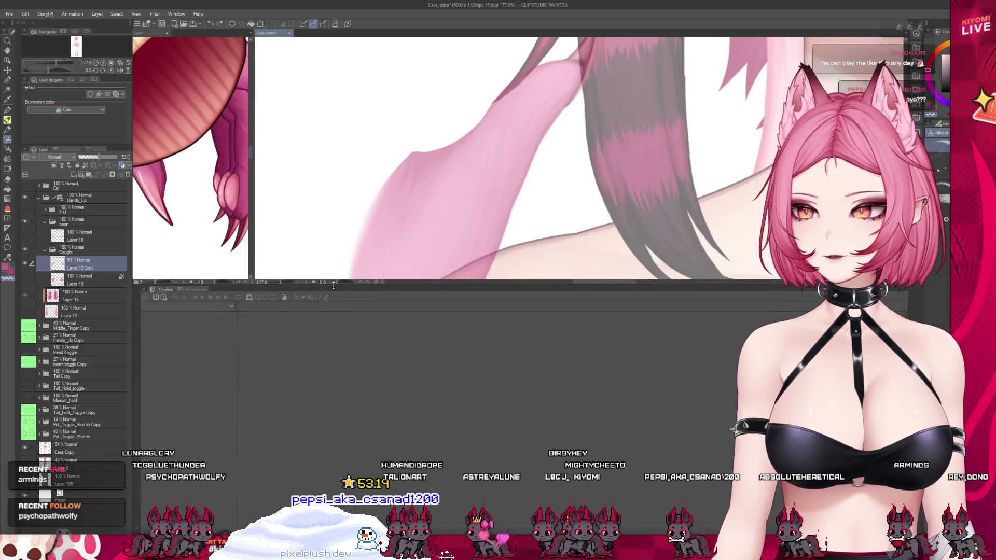
pyautogui.click(251, 300)
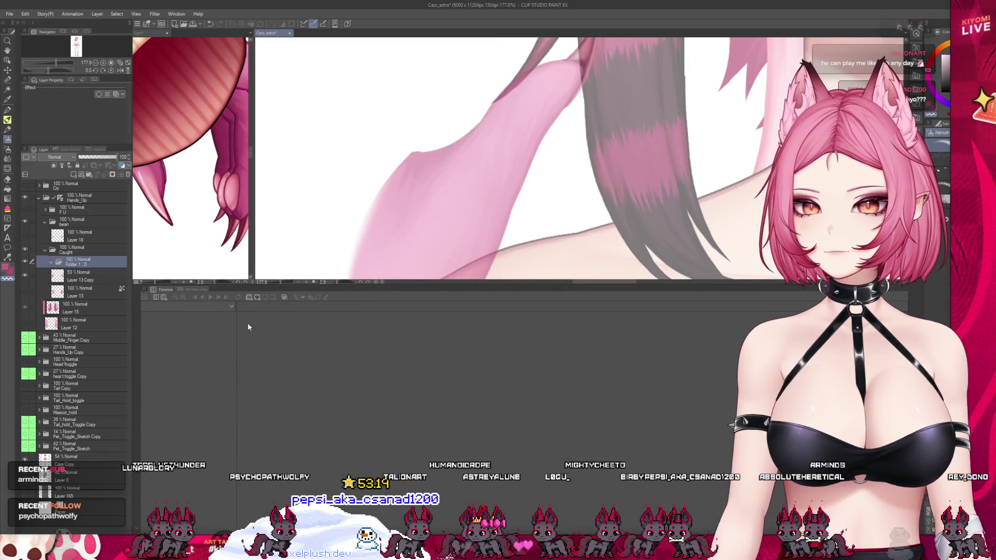
pyautogui.click(251, 298)
pyautogui.hotkey('ctrl', 'z')
pyautogui.hotkey('ctrl', 'z')
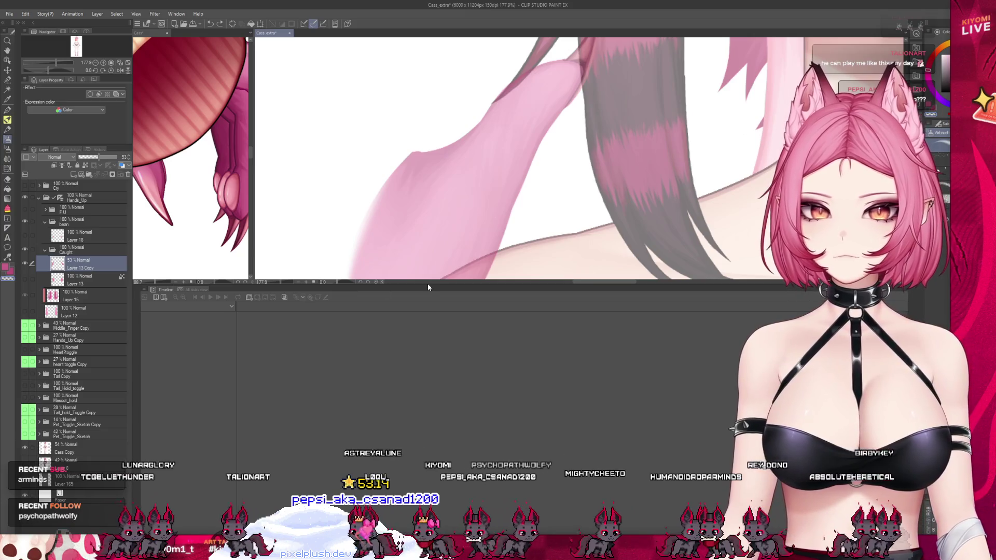
# Step: Resize the canvas area and activate the timeline to display its frame ruler and layer tracks
pyautogui.moveTo(427, 284); pyautogui.dragTo(415, 400)
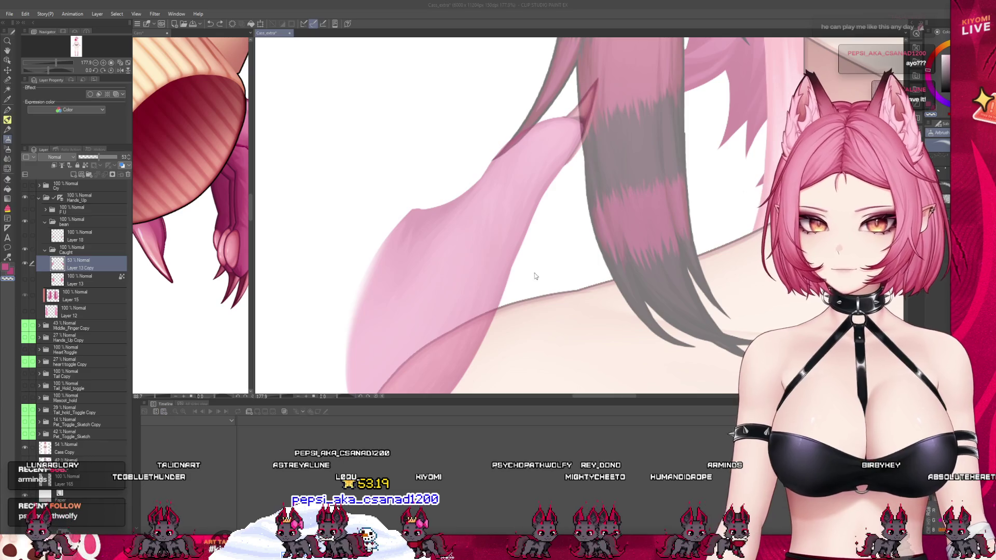
pyautogui.click(572, 242)
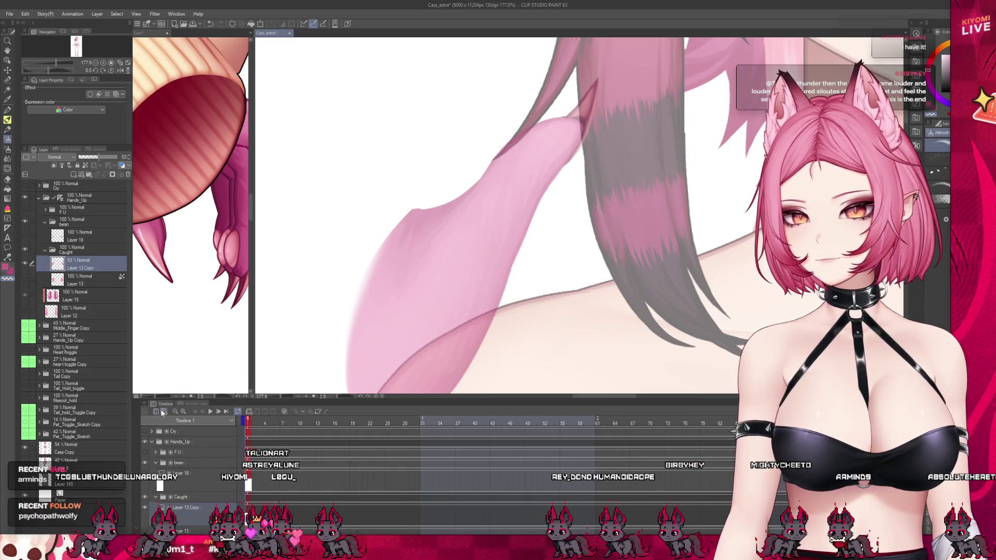
pyautogui.scroll(-3, 177, 452)
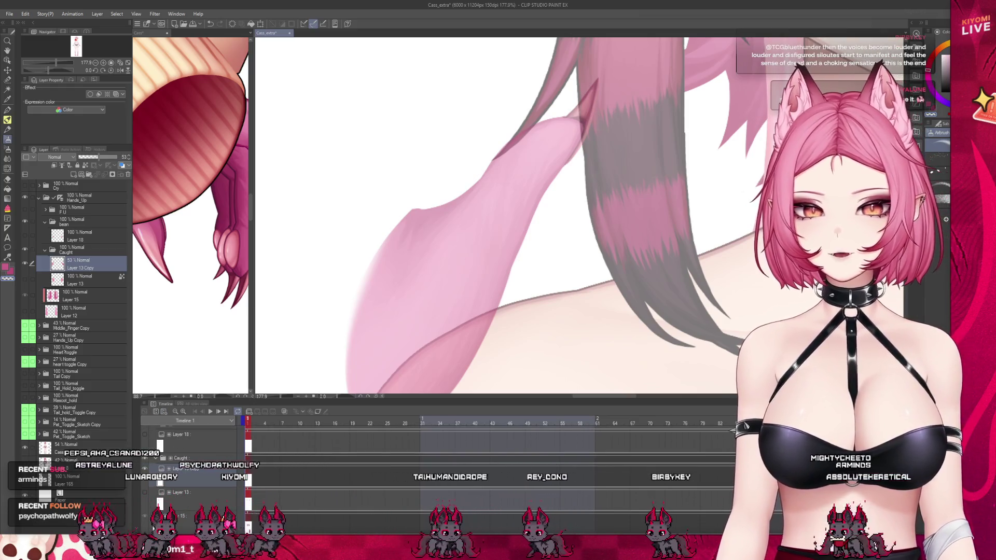
pyautogui.scroll(-3, 152, 518)
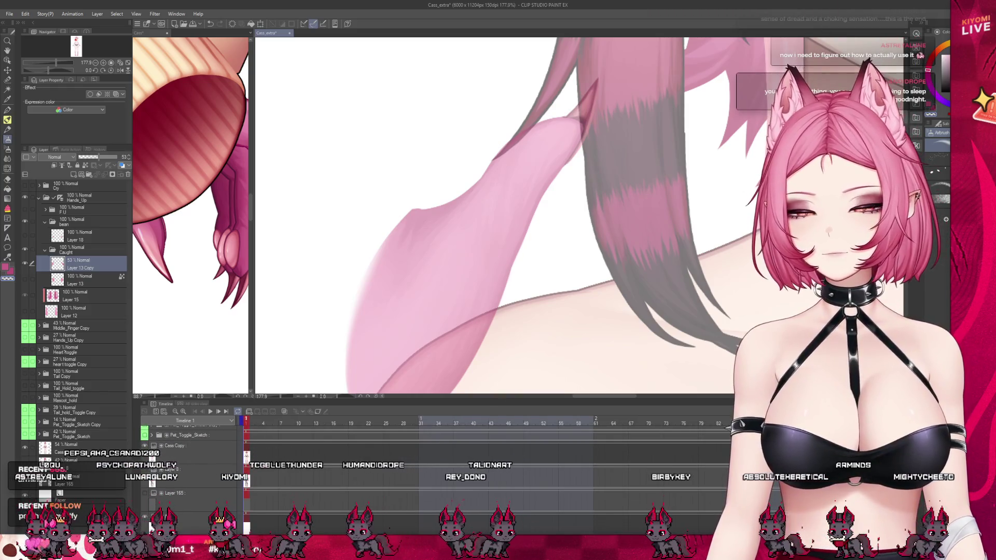
# Step: Turn off the timeline tracks, shrink the Timeline panel and close it
pyautogui.click(290, 413)
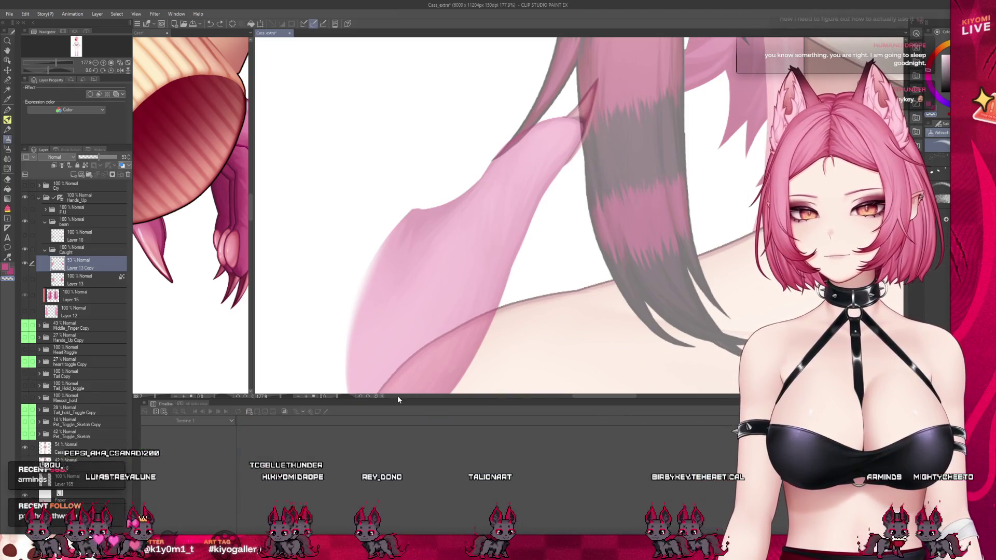
pyautogui.moveTo(396, 400); pyautogui.dragTo(396, 493)
pyautogui.click(149, 528)
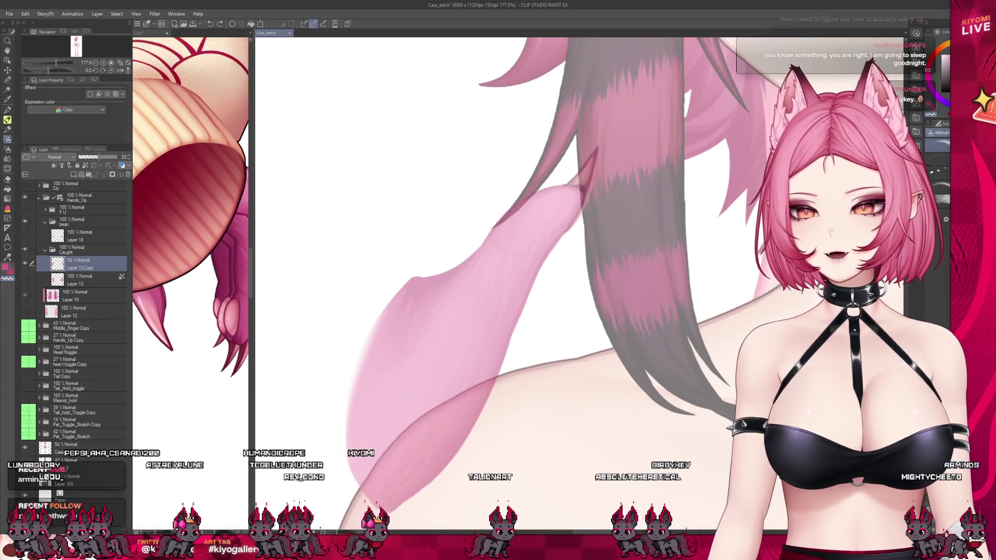
# Step: Double the brush size and make Layer 13 visible again
pyautogui.scroll(1, 440, 311)
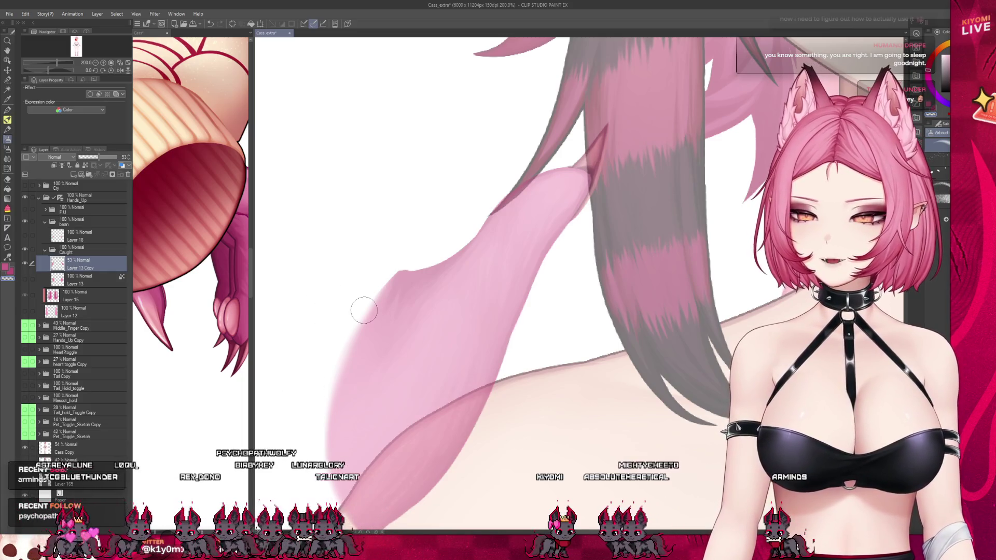
pyautogui.scroll(-2, 357, 310)
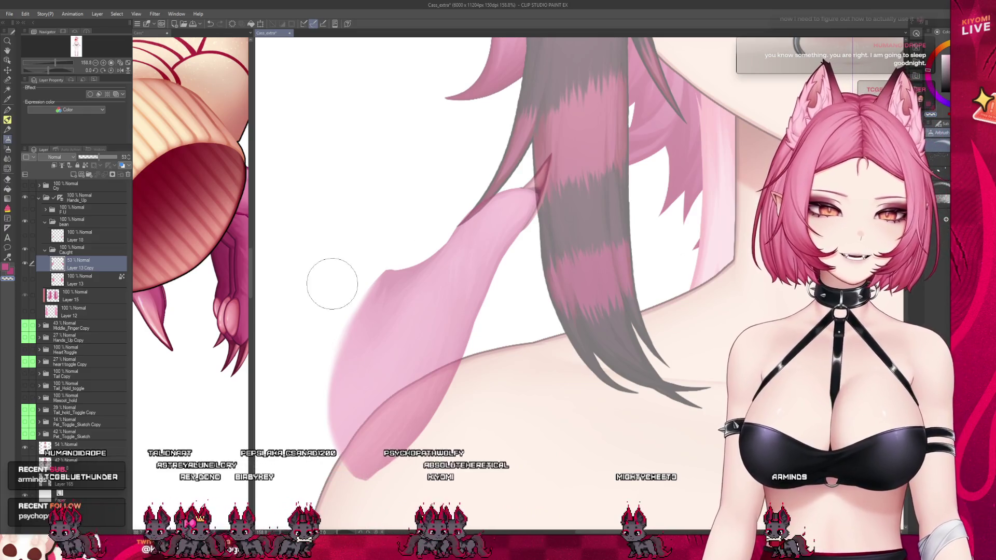
pyautogui.press(']')
pyautogui.press(']')
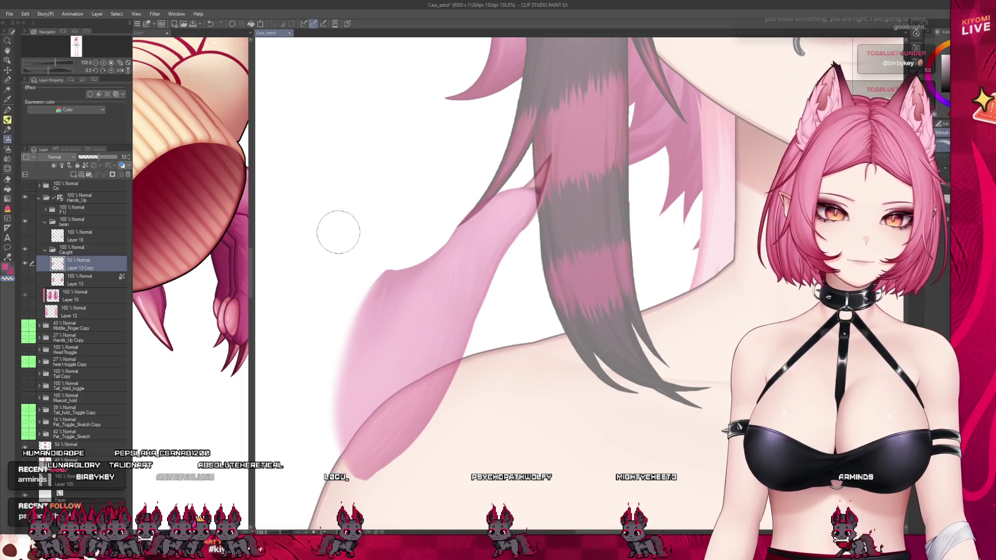
pyautogui.click(25, 279)
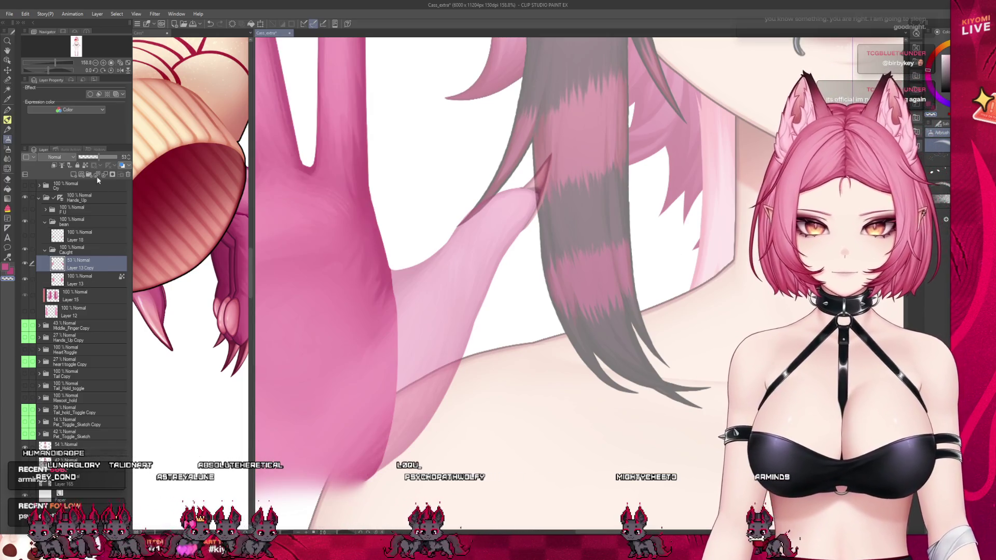
# Step: Set Layer 13 Copy to 100% opacity, select the Move tool, and return to Layer 13
pyautogui.moveTo(98, 157); pyautogui.dragTo(172, 160)
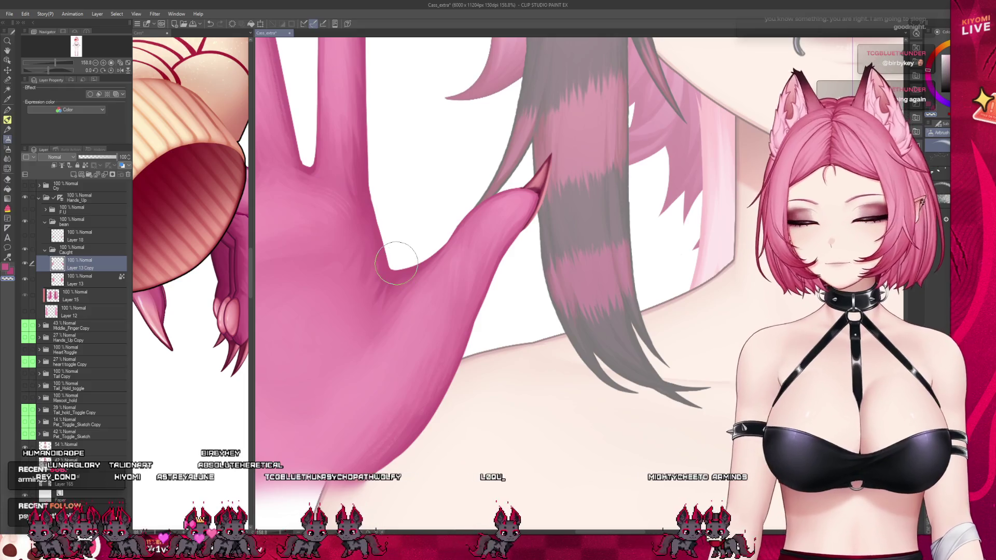
pyautogui.scroll(-5, 489, 332)
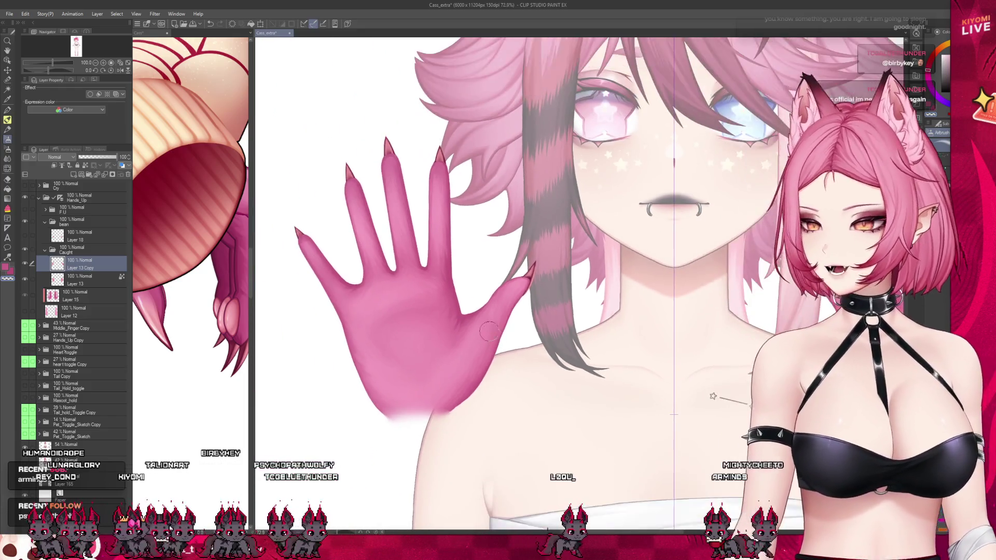
pyautogui.scroll(-1, 489, 332)
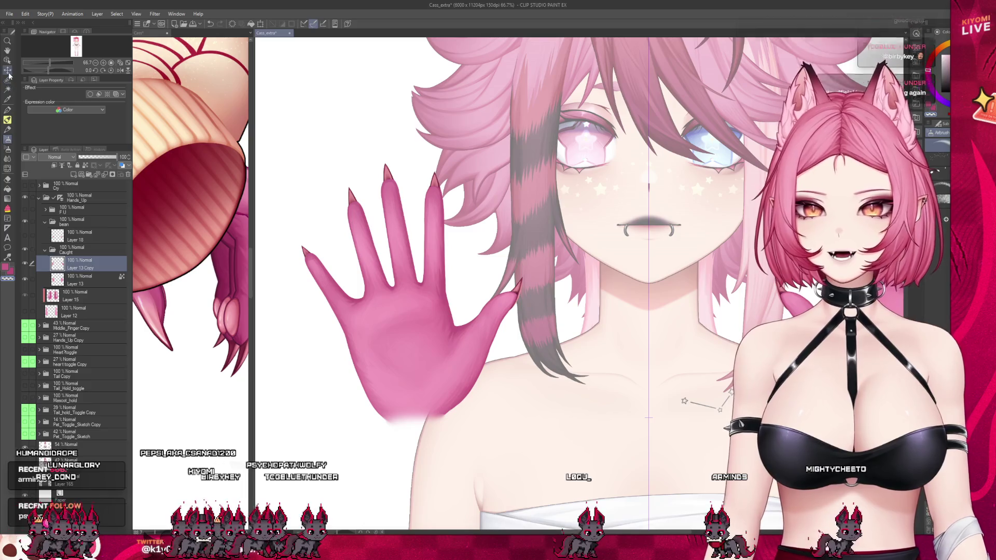
pyautogui.click(7, 70)
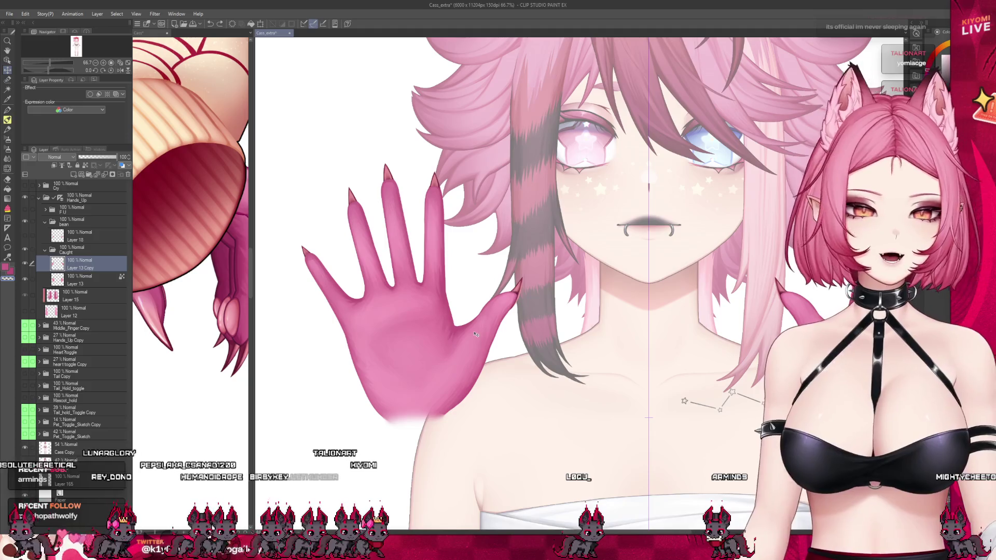
pyautogui.scroll(3, 475, 335)
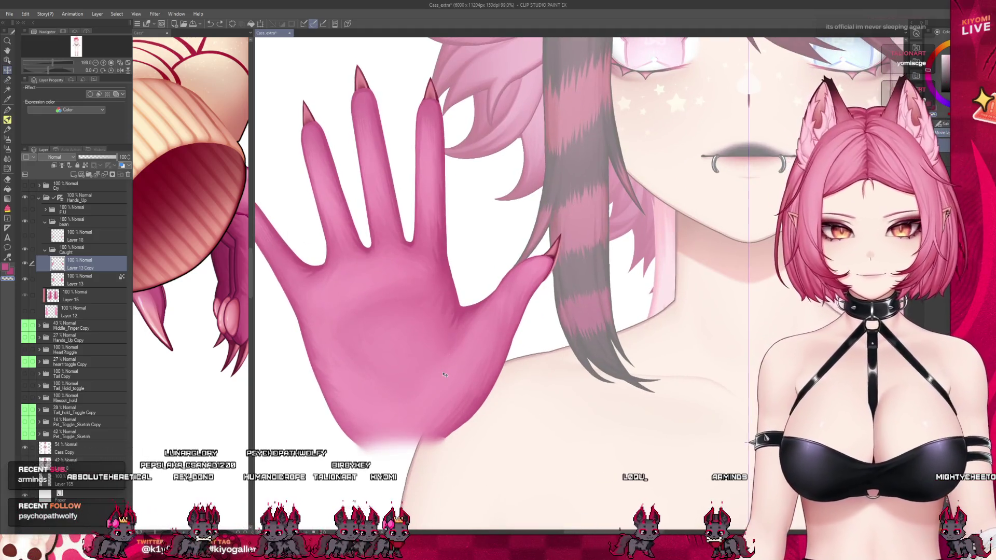
pyautogui.click(122, 283)
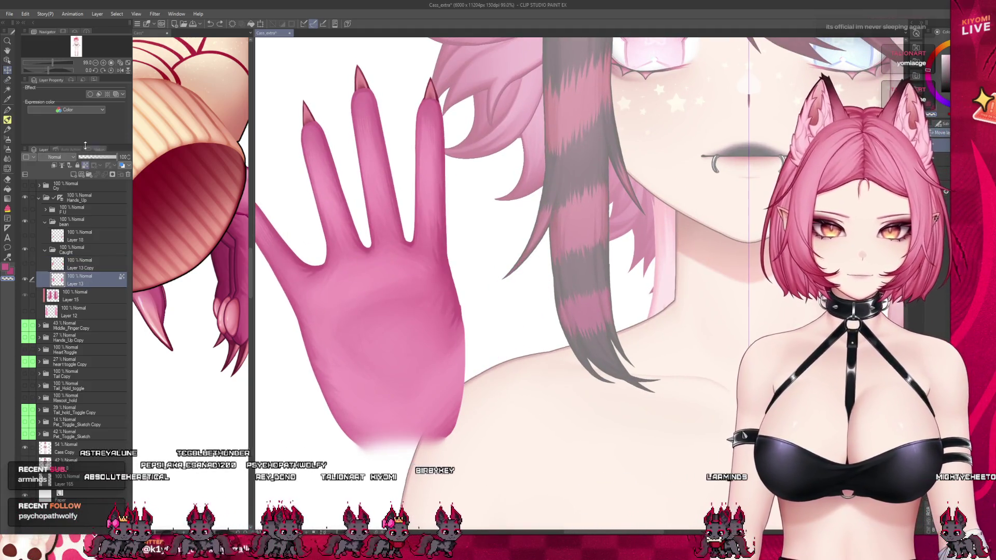
# Step: Pick the Watercolor brush for painting on Layer 13
pyautogui.scroll(1, 466, 334)
pyautogui.scroll(-1, 466, 333)
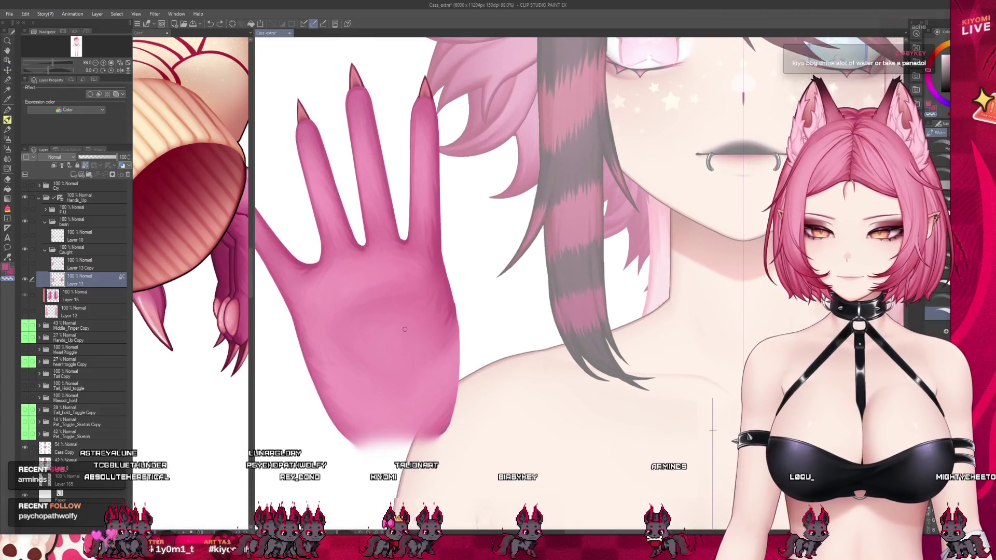
pyautogui.scroll(1, 387, 326)
pyautogui.scroll(2, 481, 314)
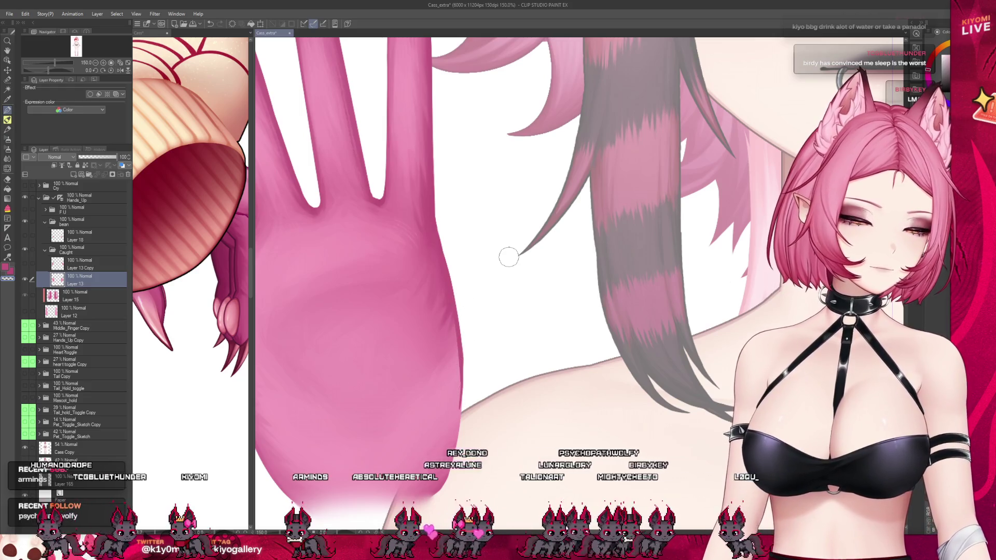
pyautogui.scroll(-4, 506, 256)
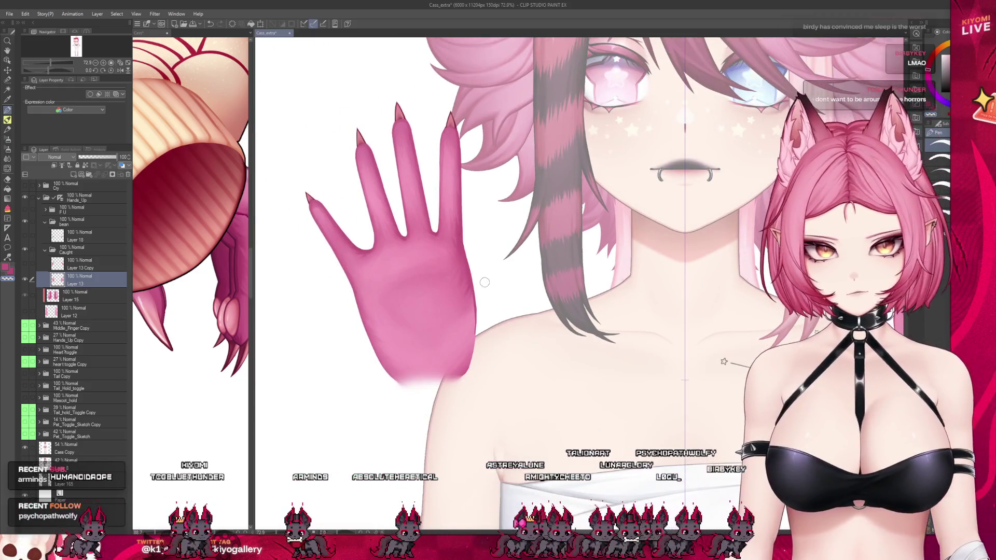
pyautogui.scroll(2, 484, 282)
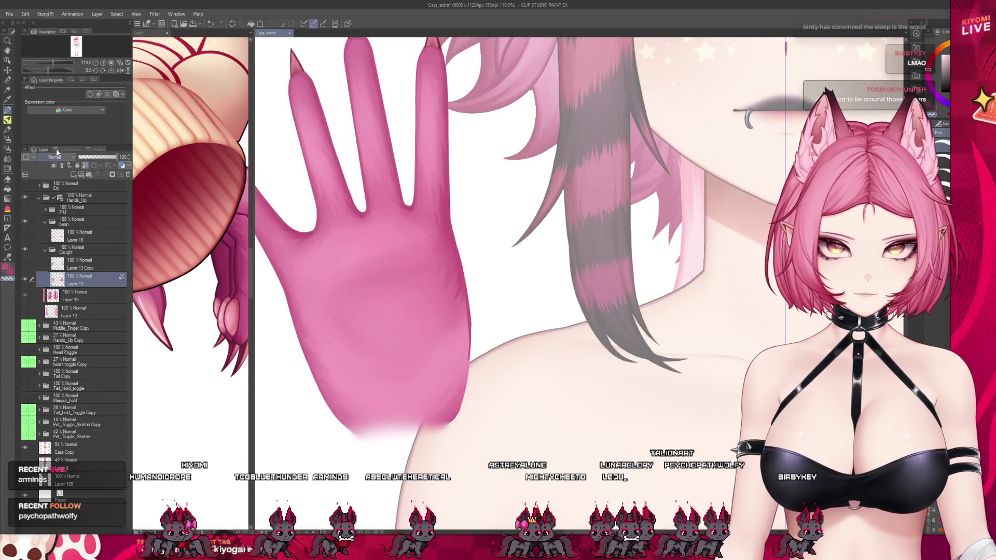
pyautogui.click(8, 120)
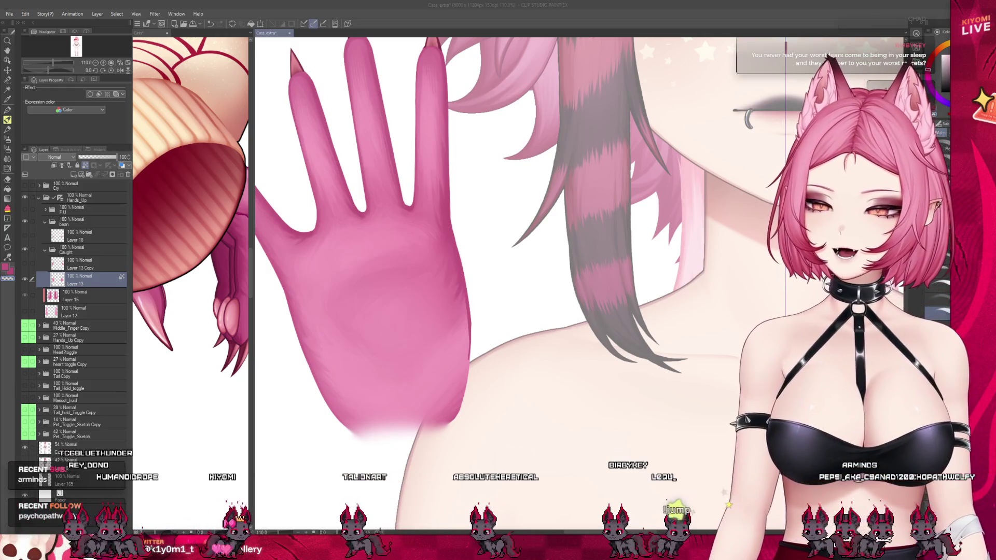
# Step: Undo the trial watercolor stroke on the palm and make the brush much smaller
pyautogui.scroll(4, 457, 311)
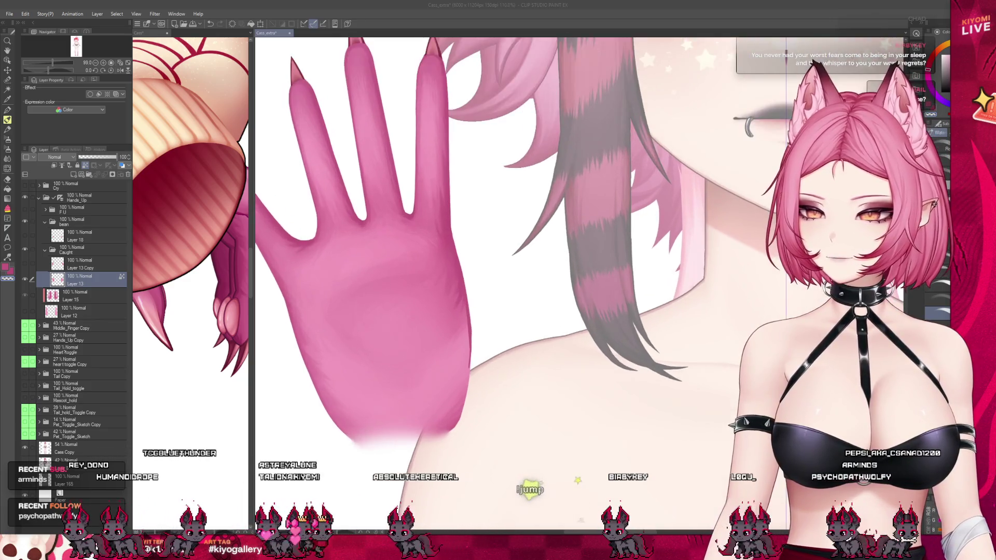
pyautogui.scroll(-2, 449, 317)
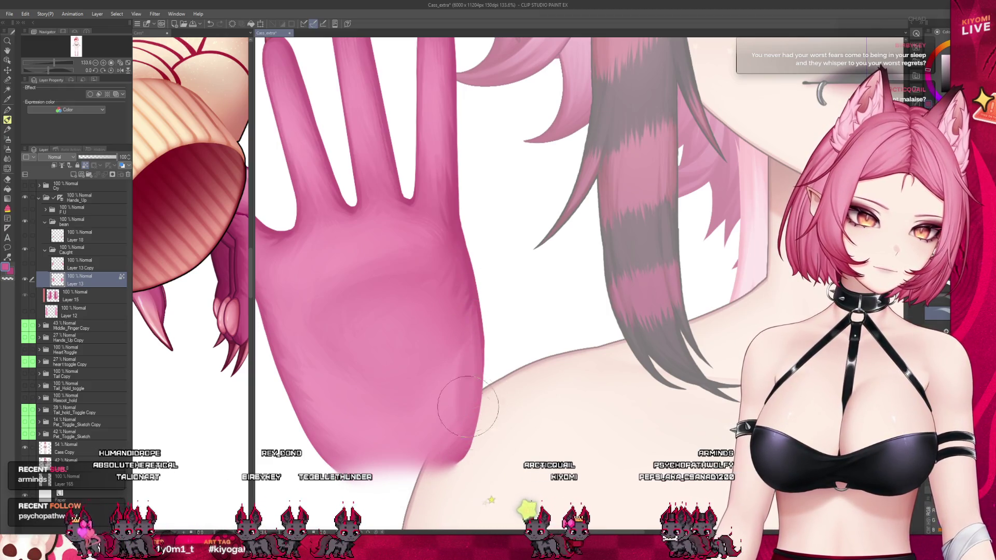
pyautogui.hotkey('ctrl', 'z')
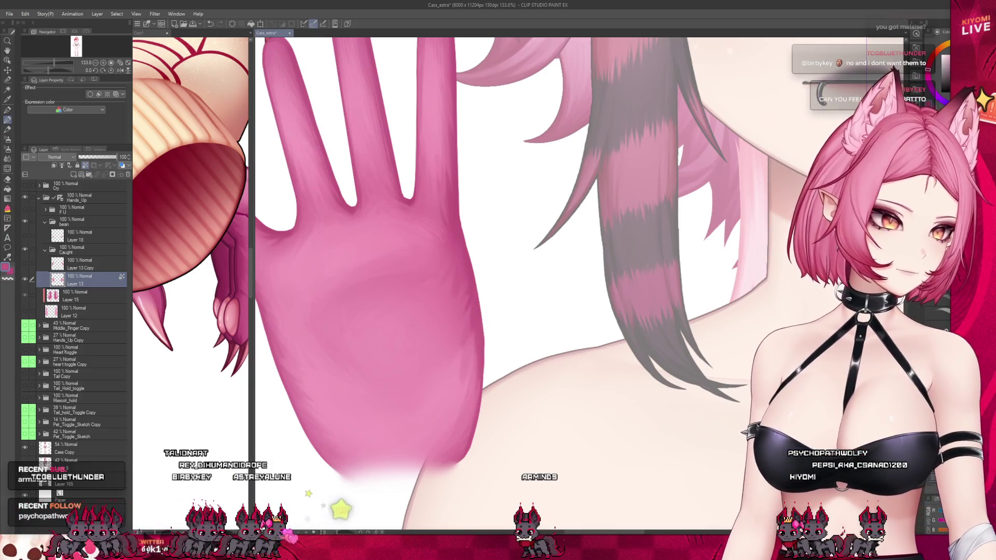
pyautogui.press('[')
pyautogui.press('[')
pyautogui.press('[')
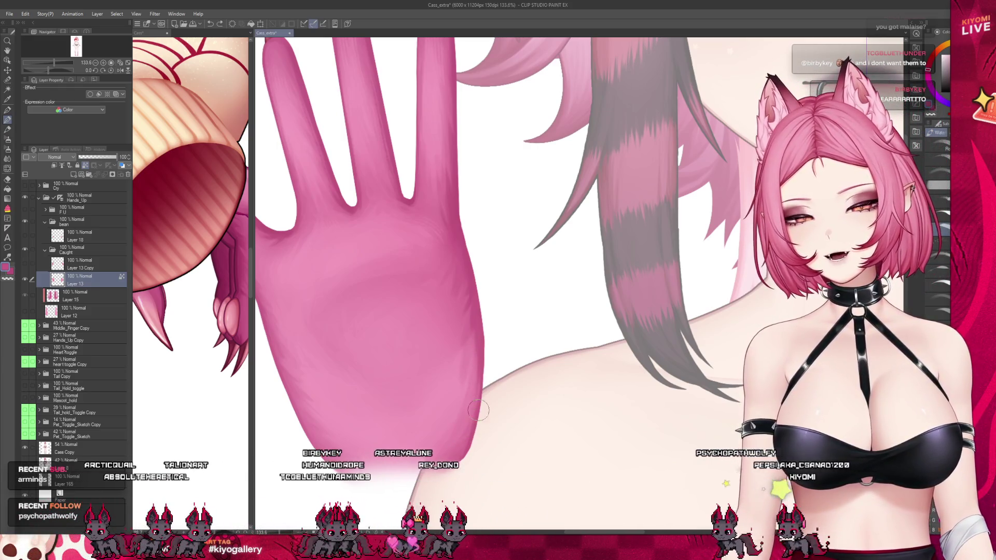
pyautogui.scroll(-6, 529, 308)
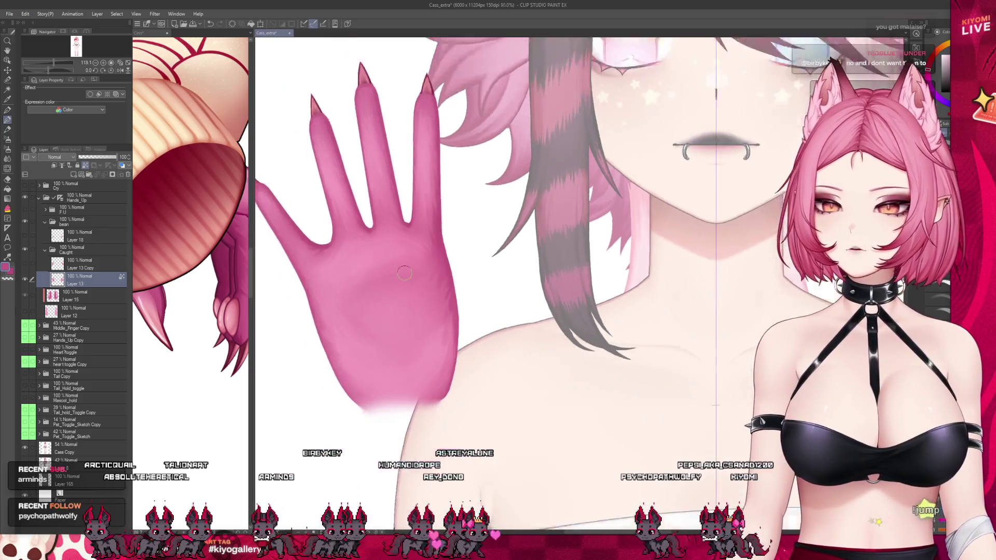
pyautogui.scroll(2, 465, 231)
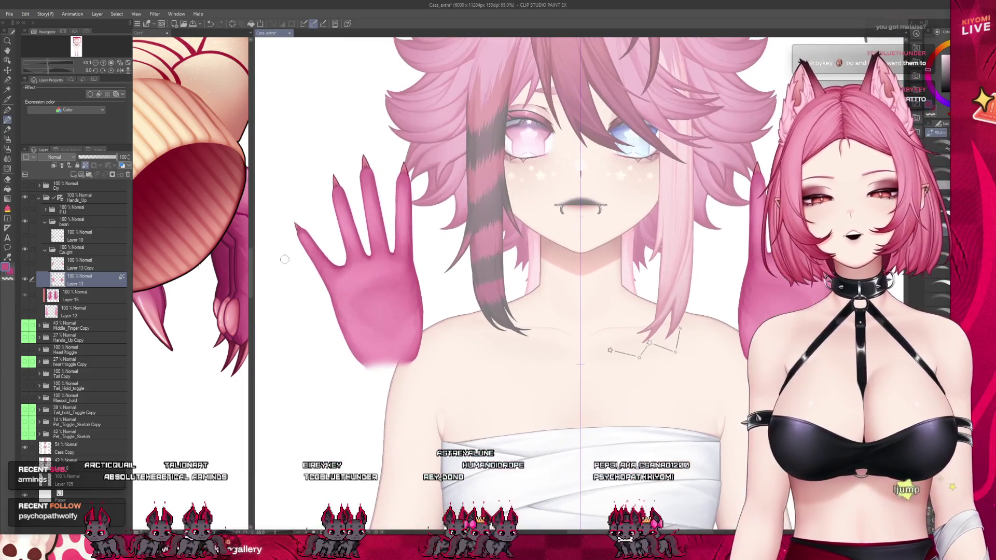
# Step: Reselect Layer 13 after checking Layer 13 Copy, and switch to the Selection pen with M
pyautogui.click(43, 265)
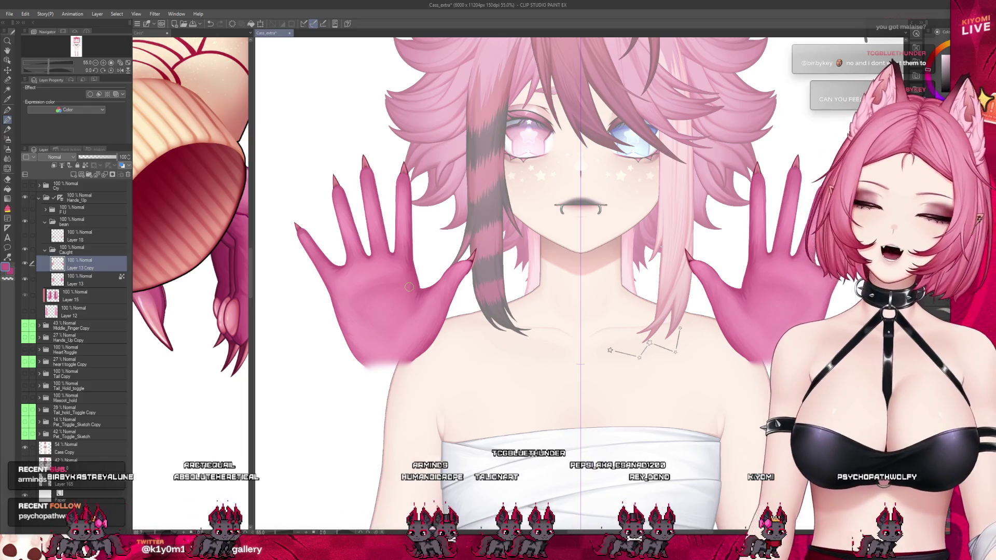
pyautogui.scroll(3, 409, 287)
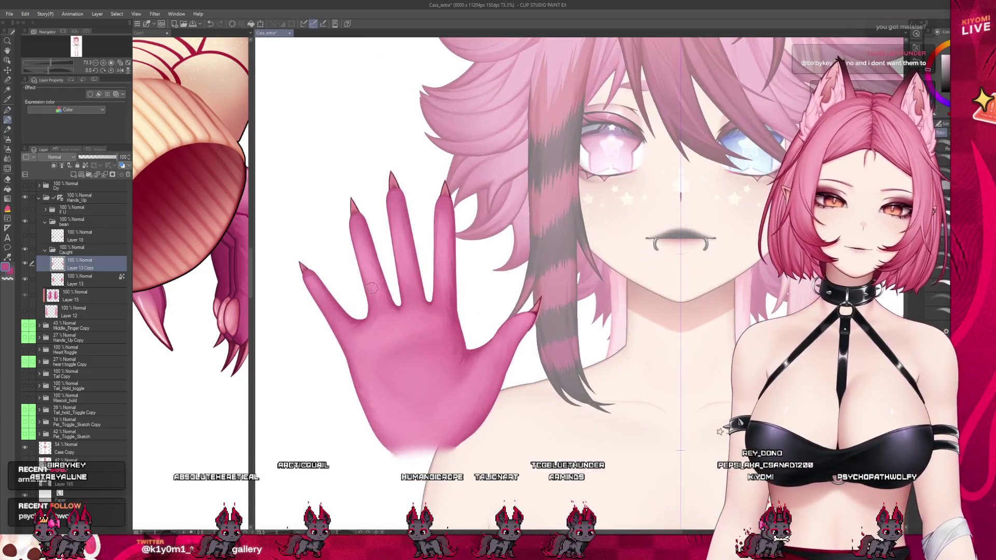
pyautogui.click(45, 273)
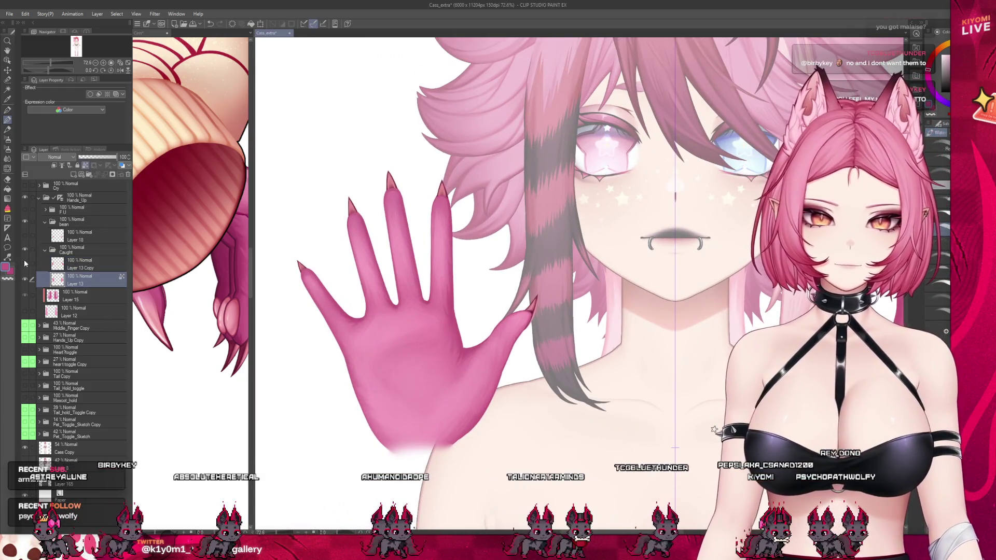
pyautogui.press('m')
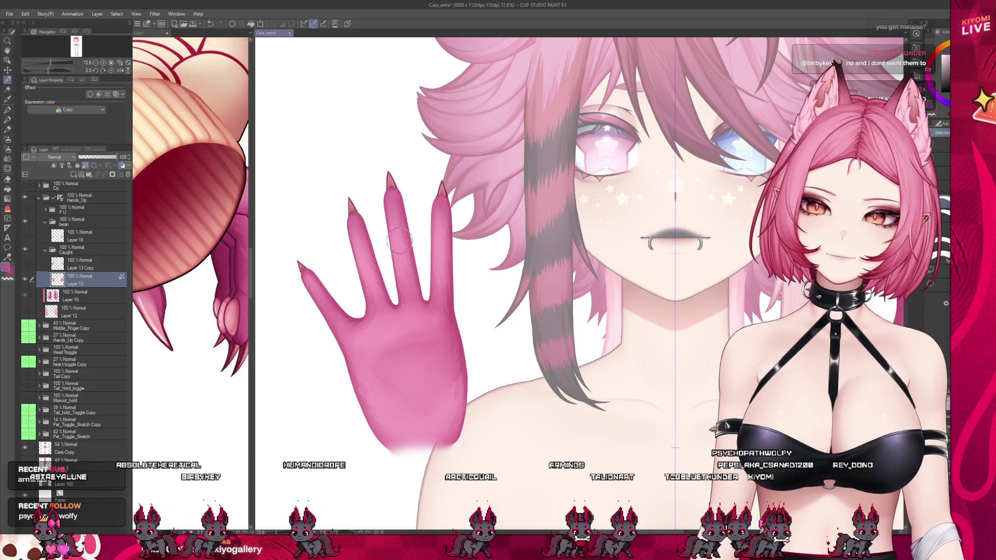
pyautogui.scroll(4, 371, 238)
# Step: Paint a selection over the pinky and ring fingers of the pink hand
pyautogui.moveTo(449, 143)
pyautogui.mouseDown()
pyautogui.moveTo(442, 244)
pyautogui.moveTo(451, 156)
pyautogui.moveTo(466, 135)
pyautogui.mouseUp()
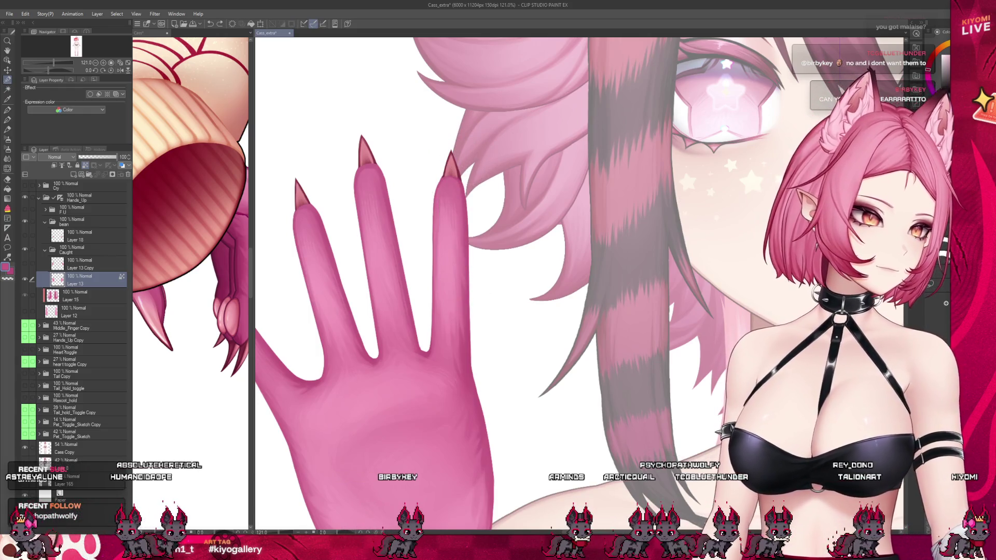
pyautogui.moveTo(457, 216); pyautogui.dragTo(443, 327)
pyautogui.moveTo(452, 250)
pyautogui.mouseDown()
pyautogui.moveTo(434, 335)
pyautogui.moveTo(454, 358)
pyautogui.moveTo(464, 291)
pyautogui.moveTo(456, 358)
pyautogui.moveTo(449, 344)
pyautogui.mouseUp()
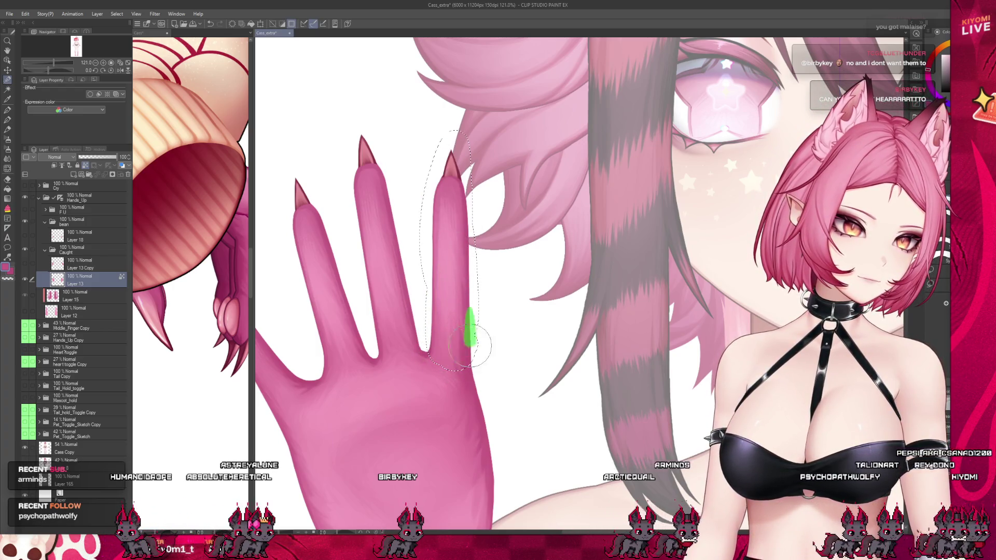
pyautogui.moveTo(425, 336)
pyautogui.mouseDown()
pyautogui.moveTo(408, 357)
pyautogui.moveTo(376, 340)
pyautogui.moveTo(401, 344)
pyautogui.moveTo(376, 184)
pyautogui.mouseUp()
pyautogui.moveTo(404, 320)
pyautogui.mouseDown()
pyautogui.moveTo(371, 143)
pyautogui.moveTo(361, 234)
pyautogui.moveTo(358, 172)
pyautogui.moveTo(384, 341)
pyautogui.mouseUp()
pyautogui.moveTo(358, 195); pyautogui.dragTo(363, 298)
pyautogui.moveTo(363, 127); pyautogui.dragTo(366, 270)
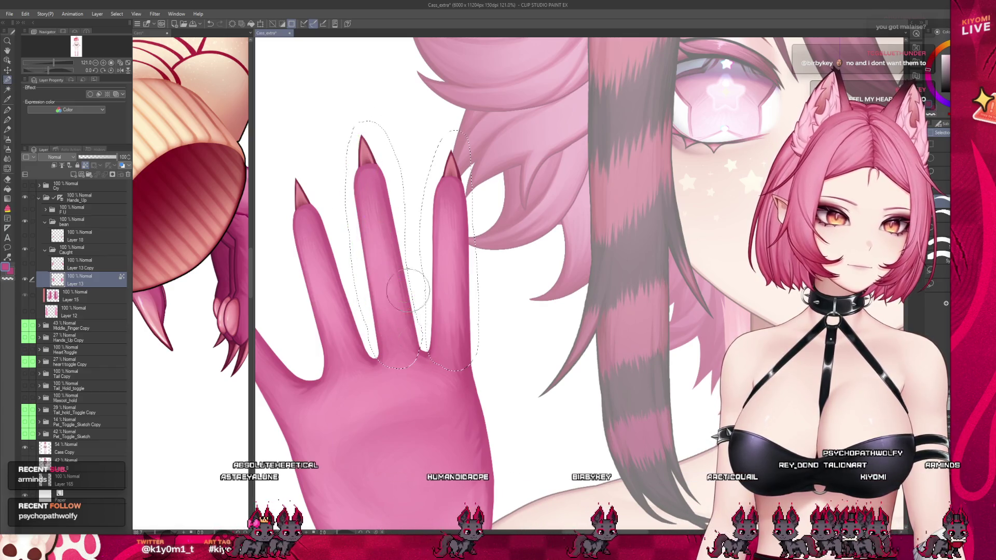
# Step: Add the index finger to the finger selection, refining its base
pyautogui.scroll(-1, 440, 226)
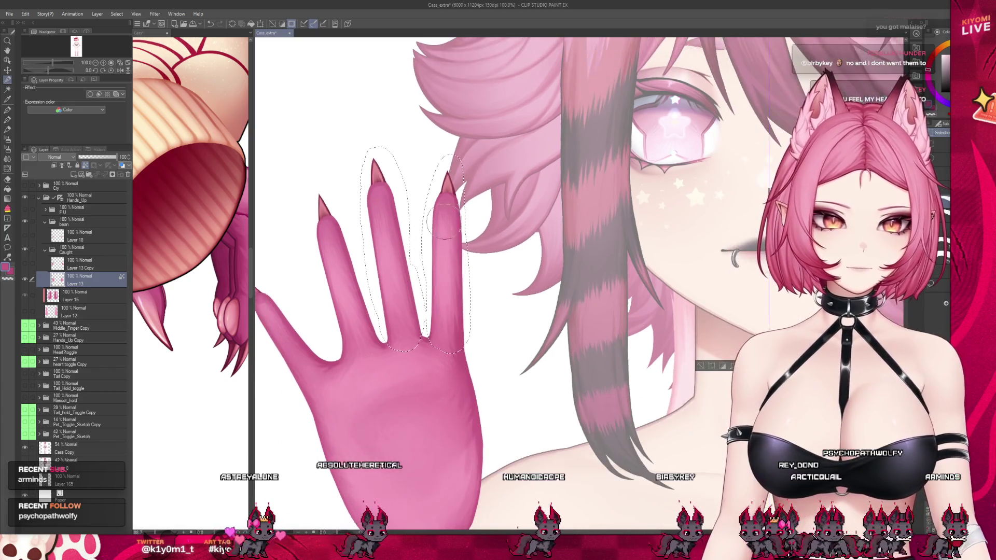
pyautogui.scroll(2, 440, 226)
pyautogui.moveTo(374, 149)
pyautogui.mouseDown()
pyautogui.moveTo(394, 252)
pyautogui.moveTo(386, 166)
pyautogui.mouseUp()
pyautogui.moveTo(384, 178)
pyautogui.mouseDown()
pyautogui.moveTo(414, 250)
pyautogui.moveTo(436, 260)
pyautogui.moveTo(441, 358)
pyautogui.mouseUp()
pyautogui.moveTo(386, 231); pyautogui.dragTo(404, 293)
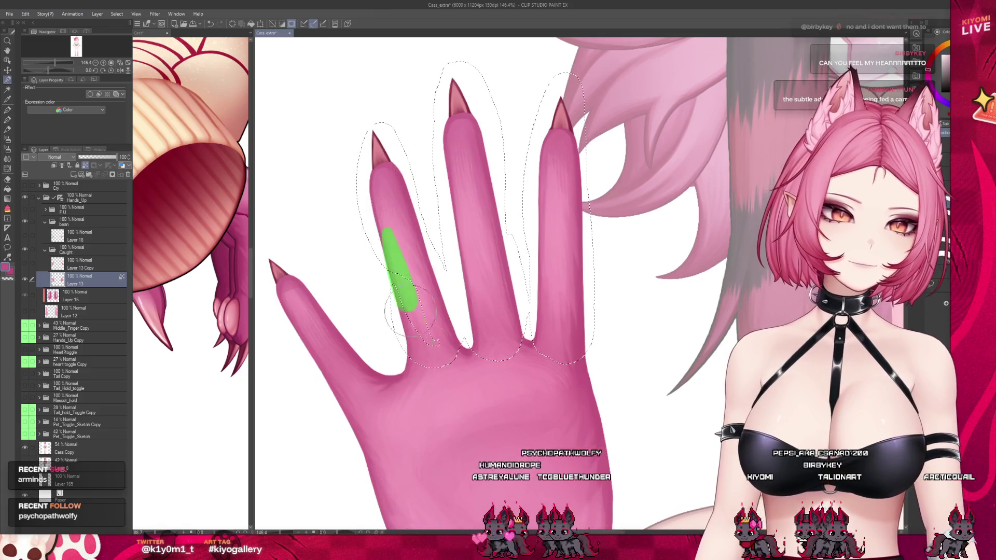
pyautogui.moveTo(372, 202); pyautogui.dragTo(401, 336)
pyautogui.moveTo(384, 163); pyautogui.dragTo(425, 259)
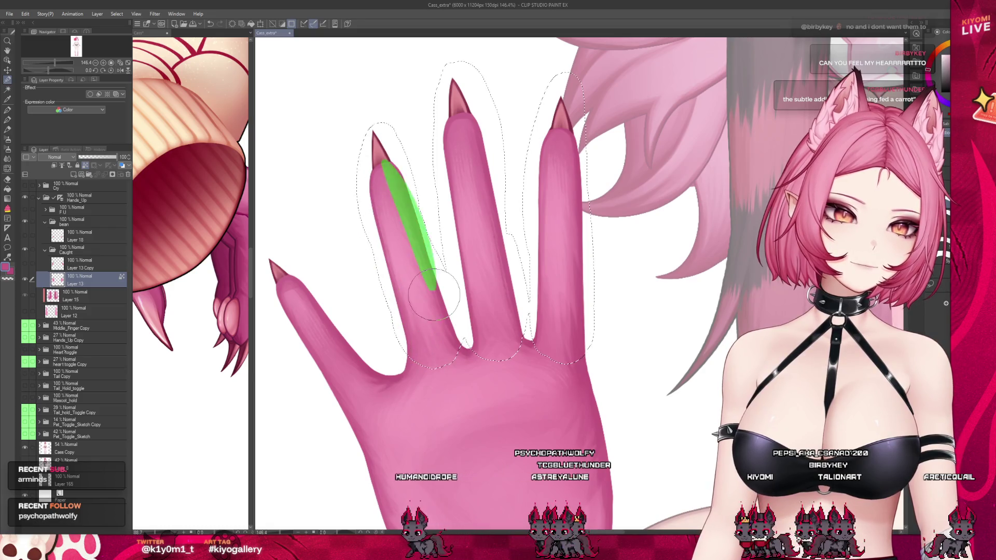
# Step: Add the thumb, copy the fingers to new Layer 13 Copy 2, and deselect
pyautogui.moveTo(271, 262)
pyautogui.mouseDown()
pyautogui.moveTo(311, 343)
pyautogui.moveTo(367, 392)
pyautogui.moveTo(356, 425)
pyautogui.moveTo(375, 373)
pyautogui.mouseUp()
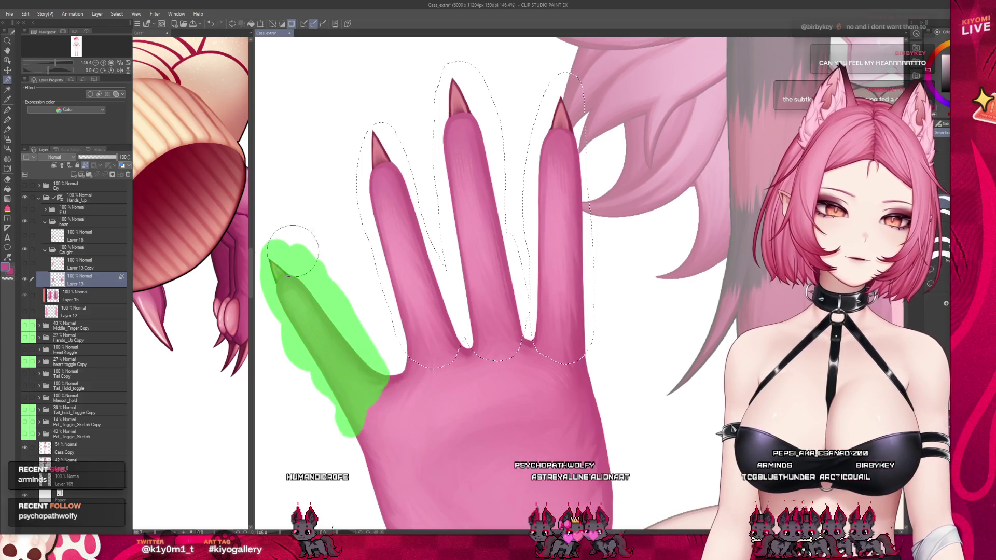
pyautogui.moveTo(299, 258); pyautogui.dragTo(299, 260)
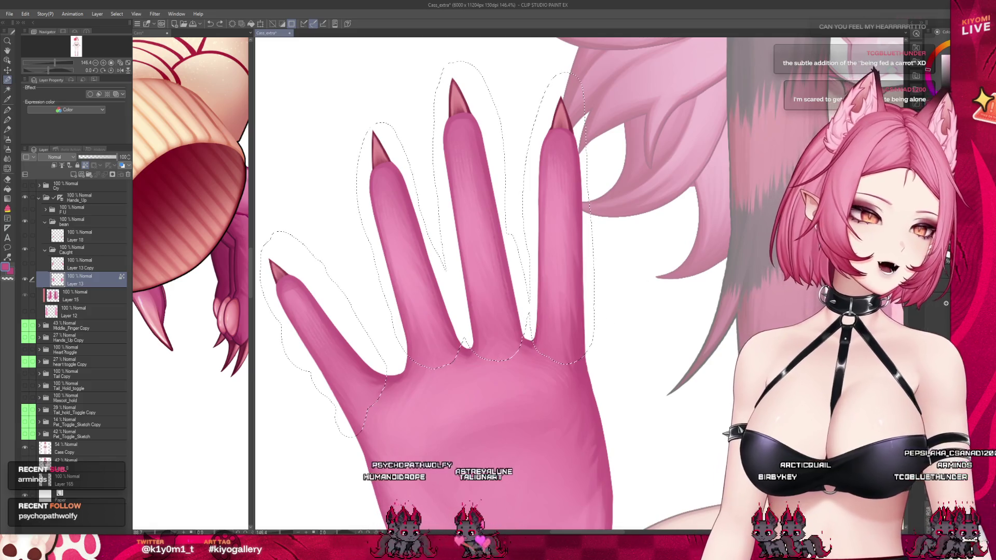
pyautogui.moveTo(413, 384); pyautogui.dragTo(361, 425)
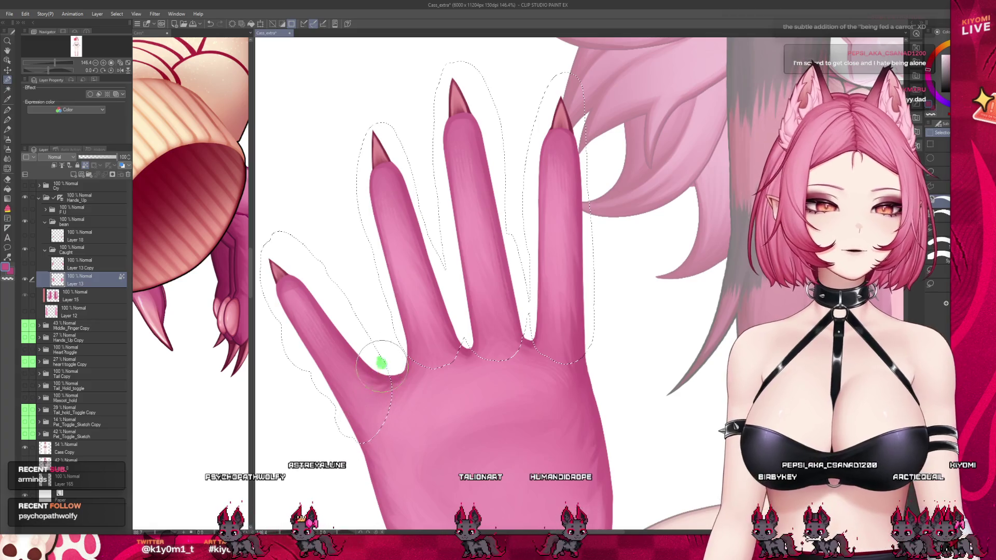
pyautogui.moveTo(376, 359); pyautogui.dragTo(384, 371)
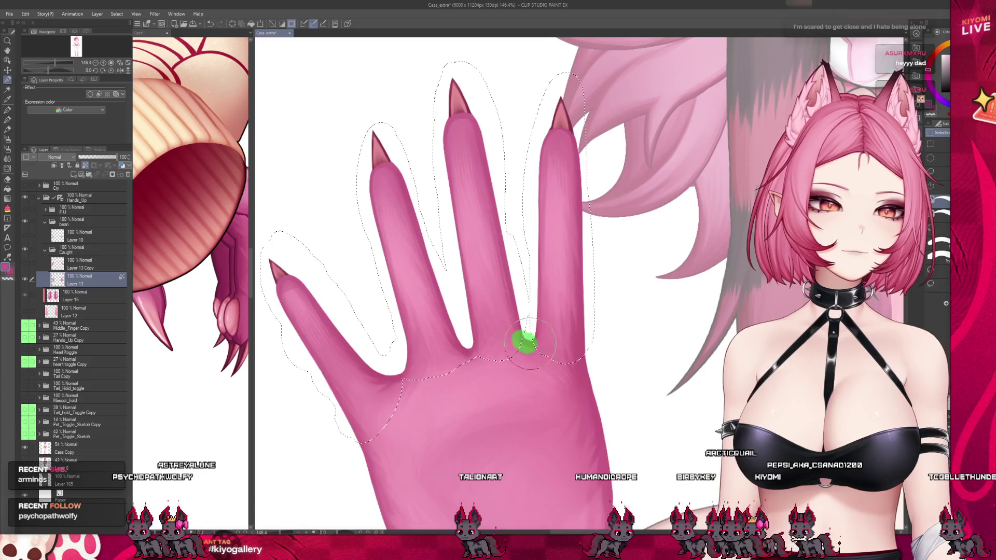
pyautogui.scroll(-5, 588, 315)
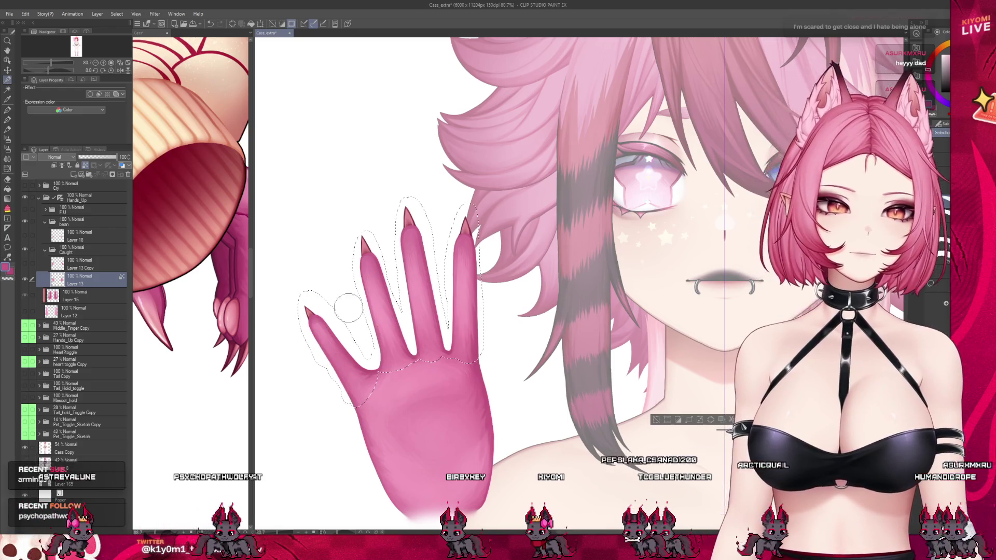
pyautogui.scroll(1, 322, 243)
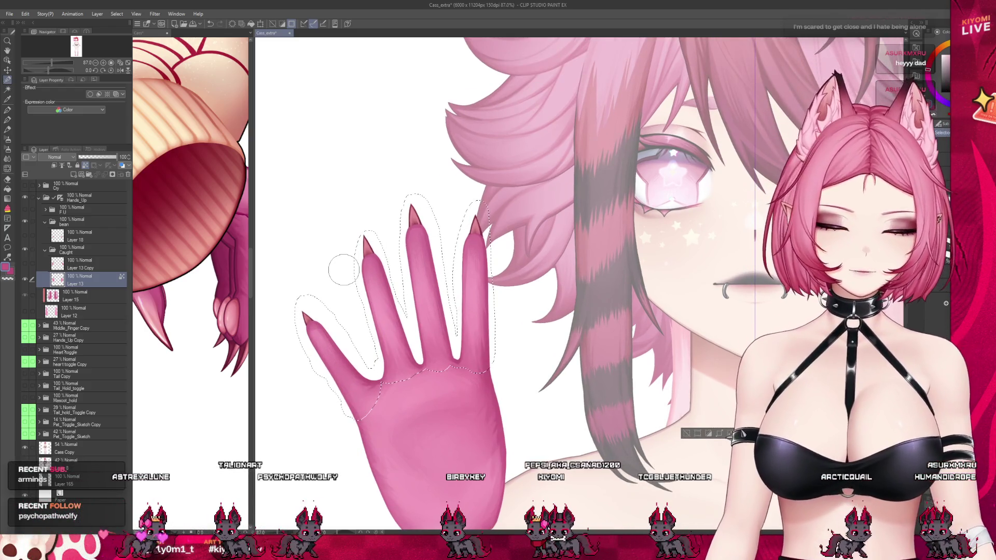
pyautogui.hotkey('ctrl', 'j')
pyautogui.click(692, 432)
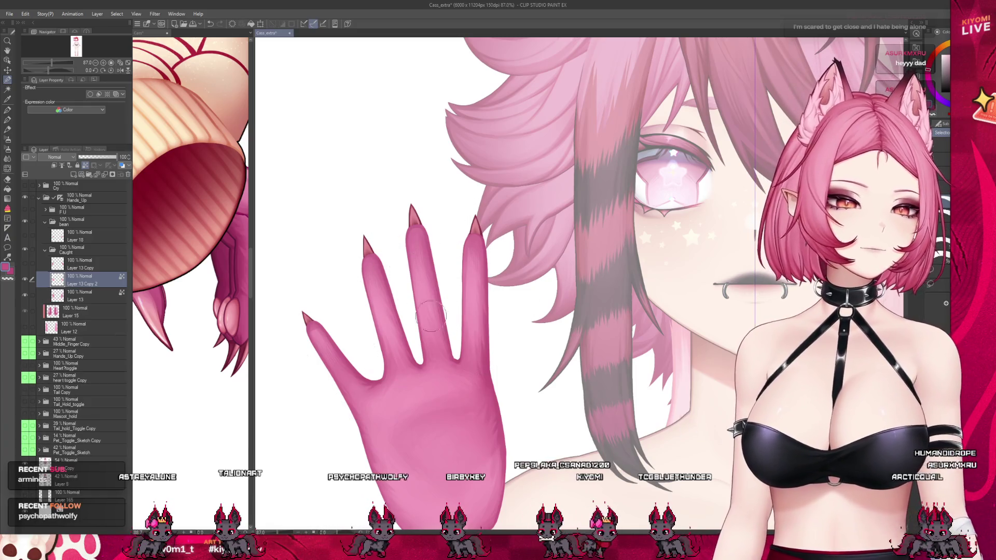
pyautogui.click(80, 296)
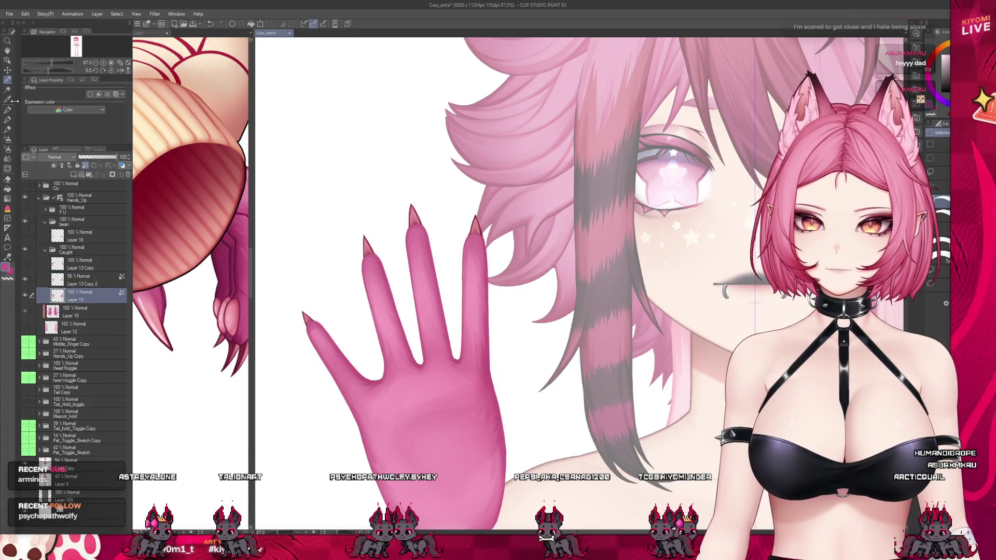
pyautogui.scroll(3, 386, 345)
pyautogui.scroll(2, 340, 334)
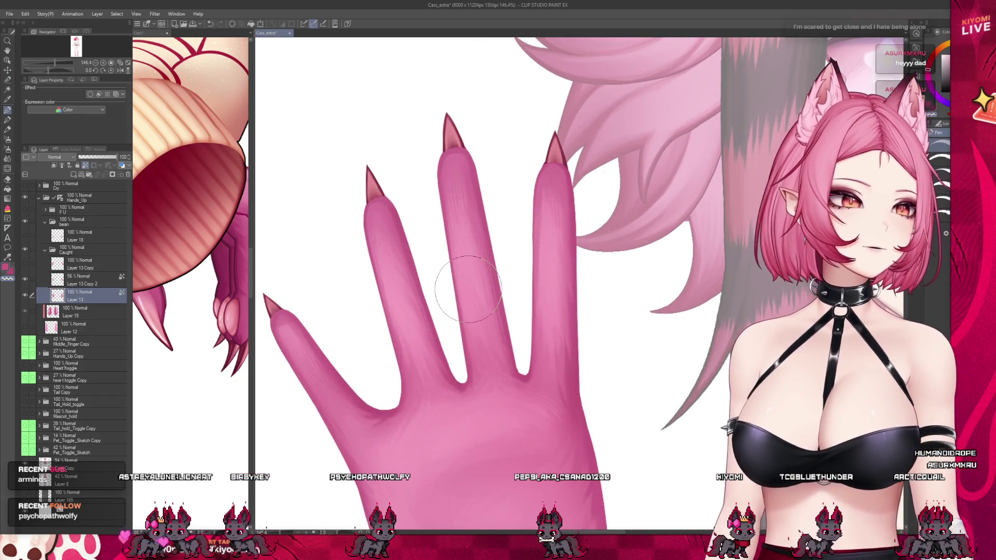
pyautogui.scroll(-1, 520, 205)
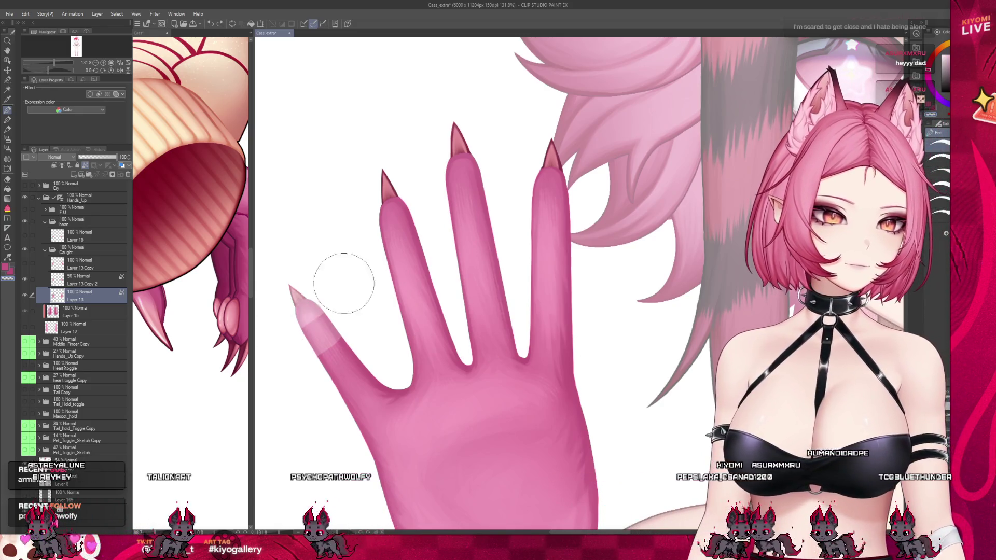
pyautogui.moveTo(332, 289); pyautogui.dragTo(344, 341)
pyautogui.moveTo(412, 344)
pyautogui.mouseDown()
pyautogui.moveTo(550, 311)
pyautogui.moveTo(563, 259)
pyautogui.moveTo(460, 240)
pyautogui.moveTo(465, 147)
pyautogui.mouseUp()
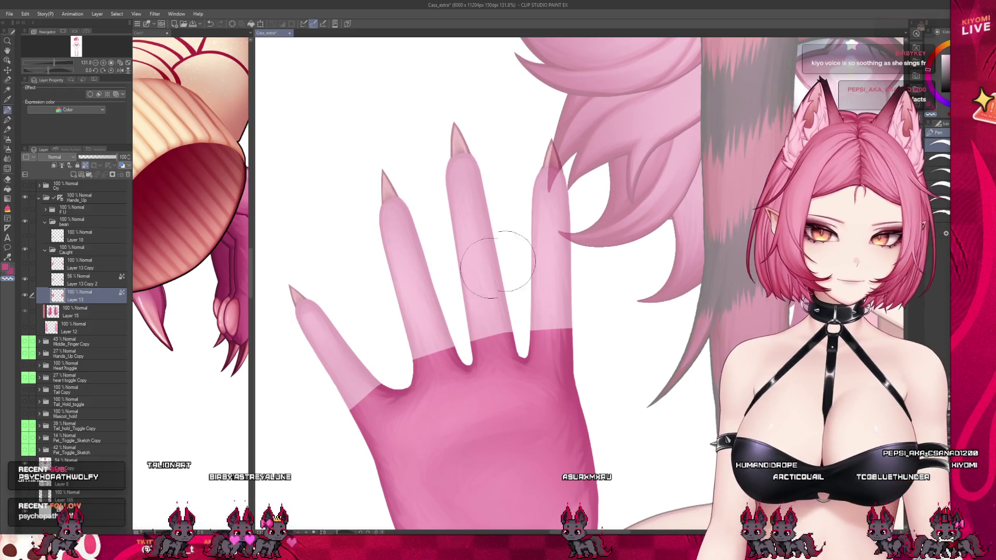
pyautogui.scroll(-4, 476, 252)
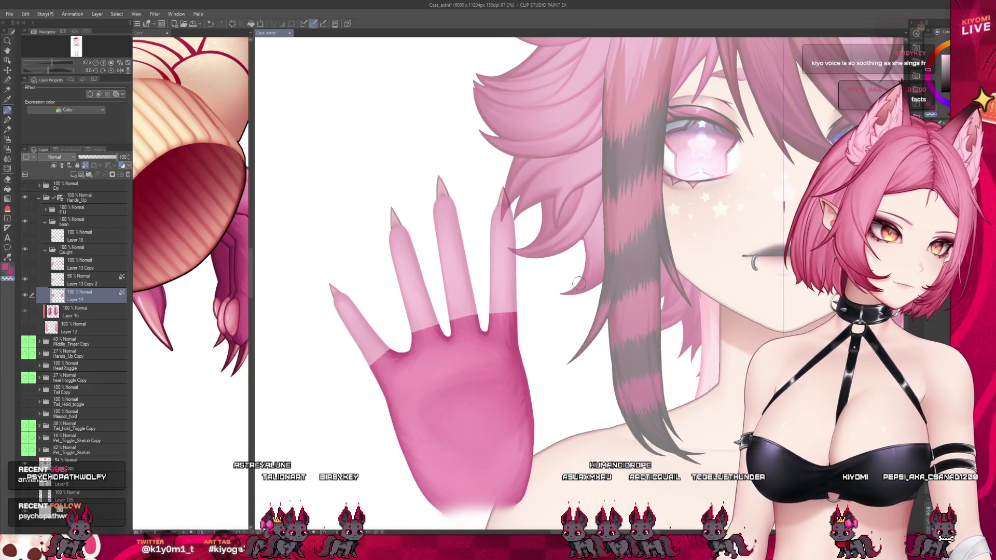
pyautogui.scroll(5, 398, 351)
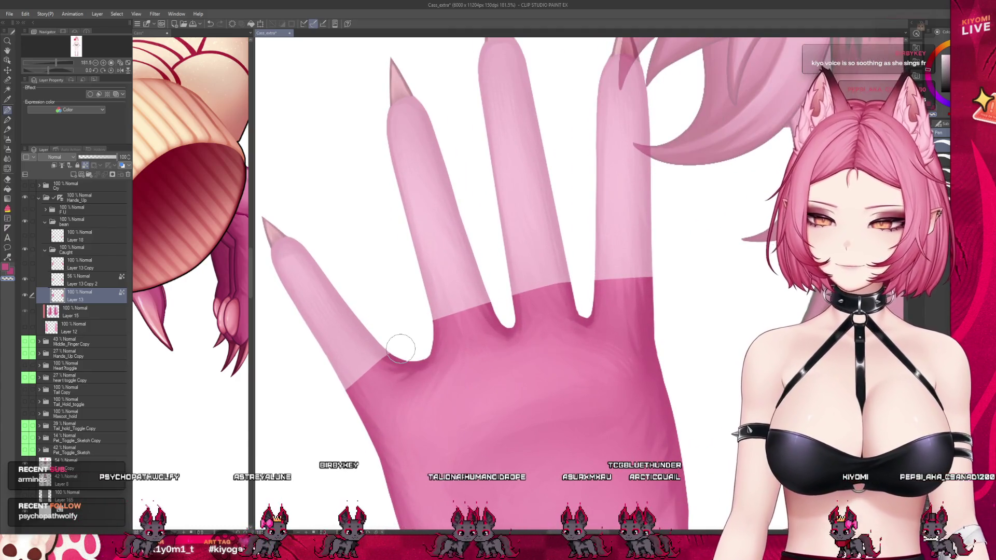
pyautogui.scroll(1, 401, 348)
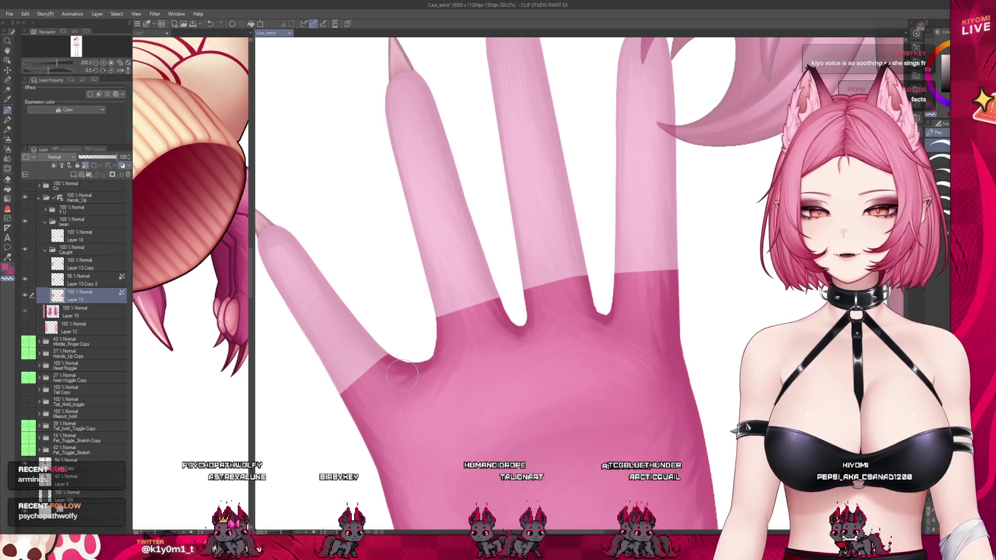
# Step: Draw a dividing line across the palm below the finger bases, undoing the last stroke
pyautogui.moveTo(412, 359)
pyautogui.mouseDown()
pyautogui.moveTo(374, 380)
pyautogui.moveTo(363, 408)
pyautogui.mouseUp()
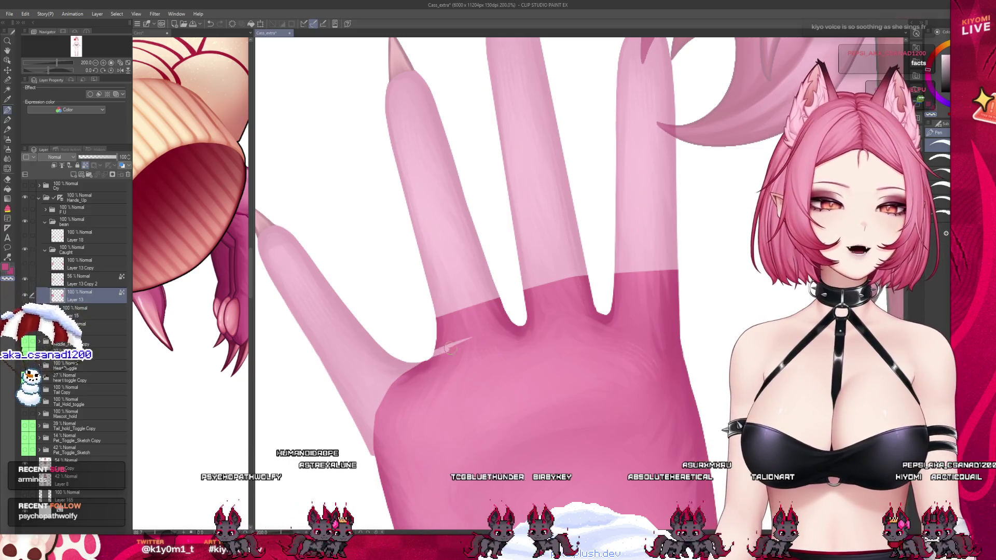
pyautogui.moveTo(470, 338); pyautogui.dragTo(433, 354)
pyautogui.moveTo(570, 315); pyautogui.dragTo(435, 353)
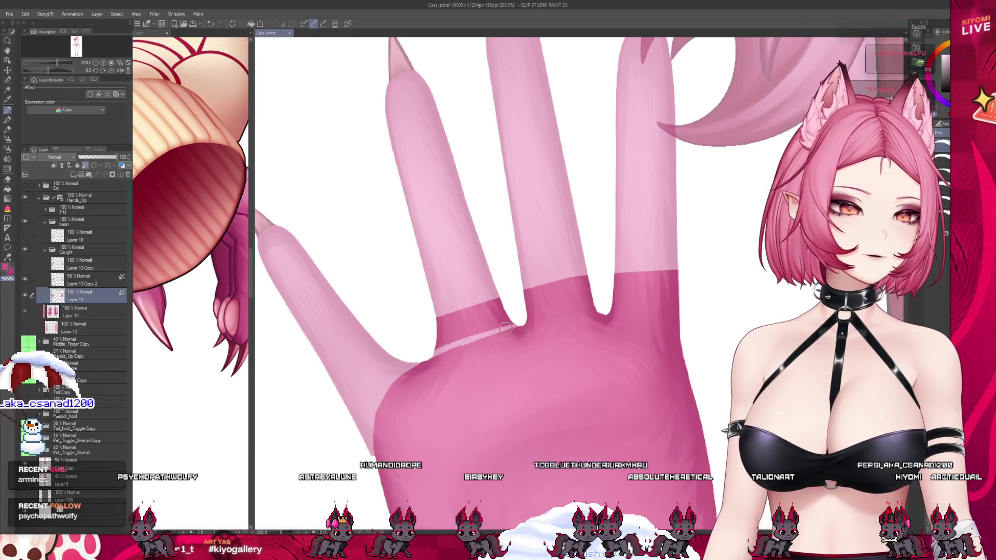
pyautogui.moveTo(570, 314); pyautogui.dragTo(677, 327)
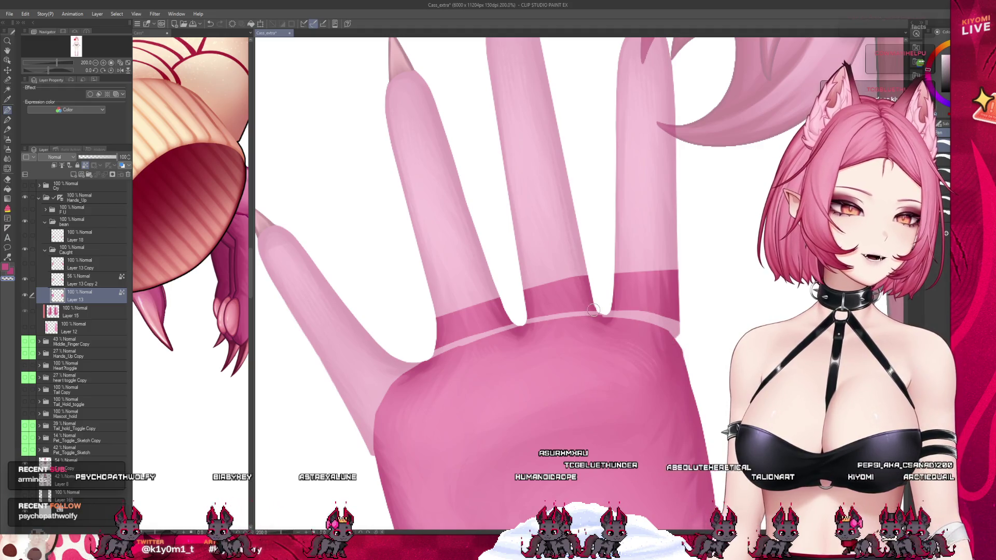
pyautogui.moveTo(513, 319); pyautogui.dragTo(435, 352)
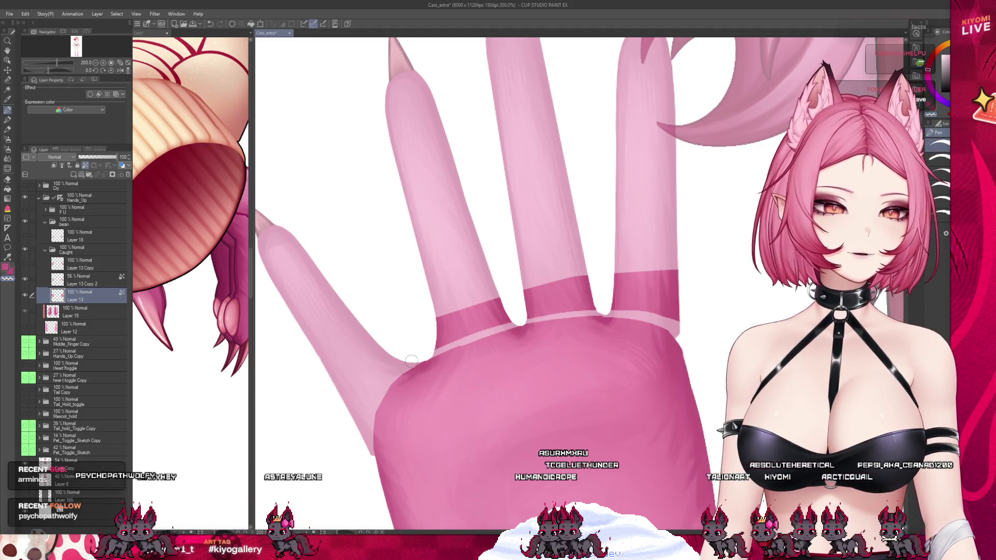
pyautogui.hotkey('ctrl', 'z')
# Step: Erase the magenta bands from the middle and ring fingers with a smaller eraser
pyautogui.press('[')
pyautogui.press('[')
pyautogui.press('[')
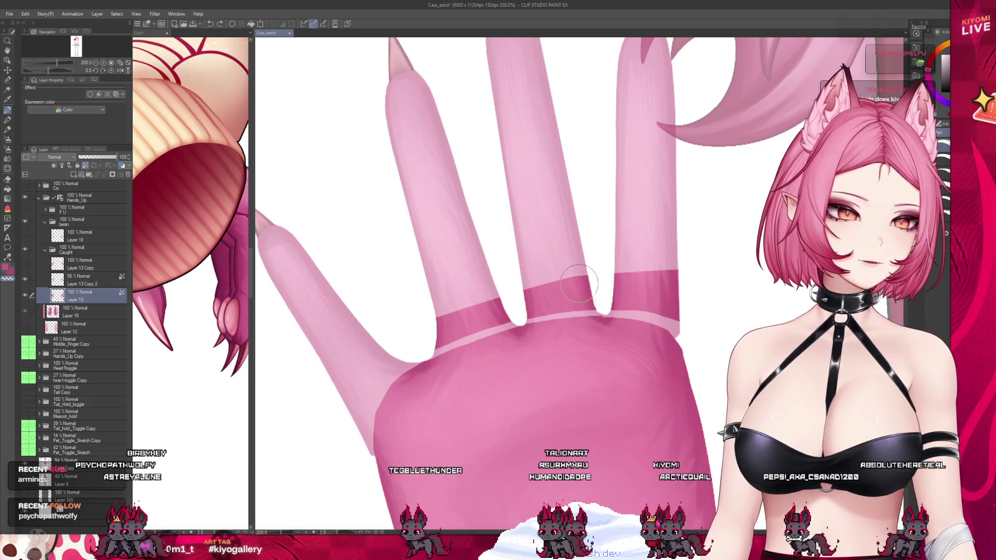
pyautogui.moveTo(527, 306); pyautogui.dragTo(576, 303)
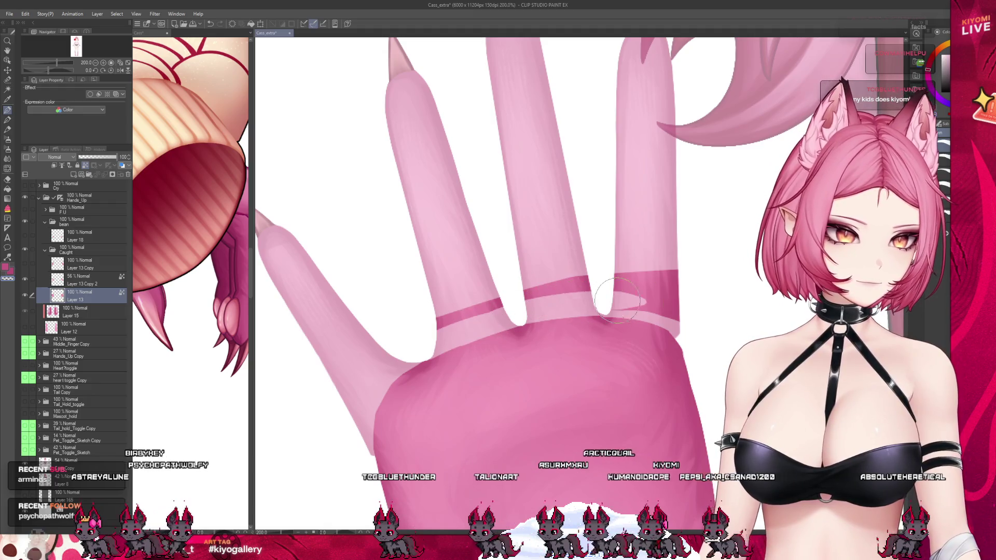
pyautogui.moveTo(648, 304)
pyautogui.mouseDown()
pyautogui.moveTo(550, 287)
pyautogui.moveTo(455, 300)
pyautogui.moveTo(706, 278)
pyautogui.mouseUp()
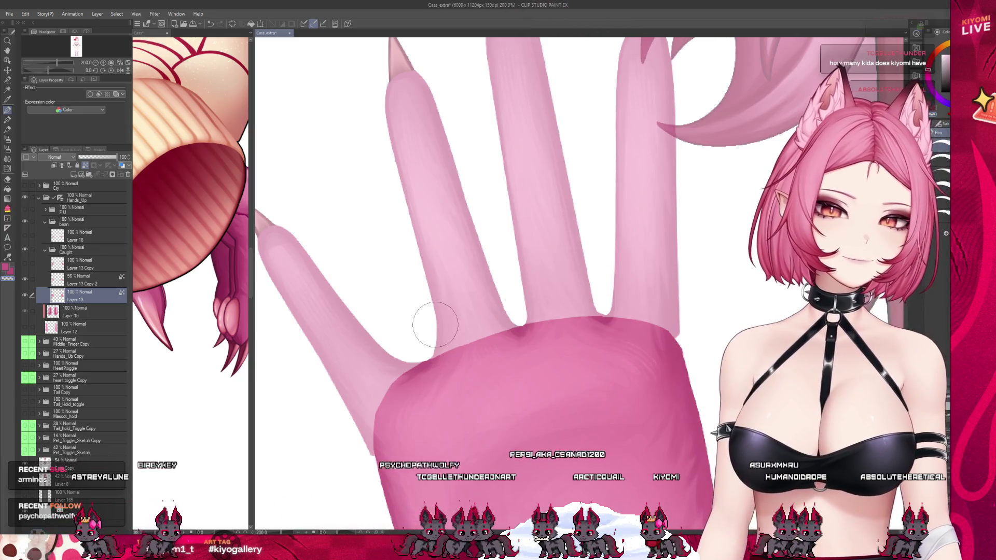
pyautogui.scroll(-5, 407, 245)
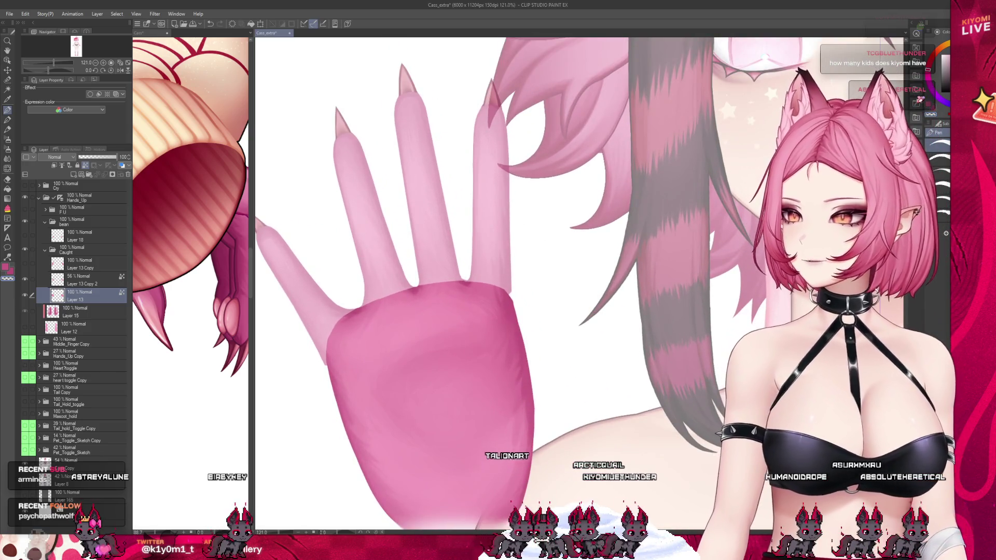
# Step: Fit the whole Model_Lineup.png character lineup in the window with Ctrl+0
pyautogui.scroll(1, 266, 142)
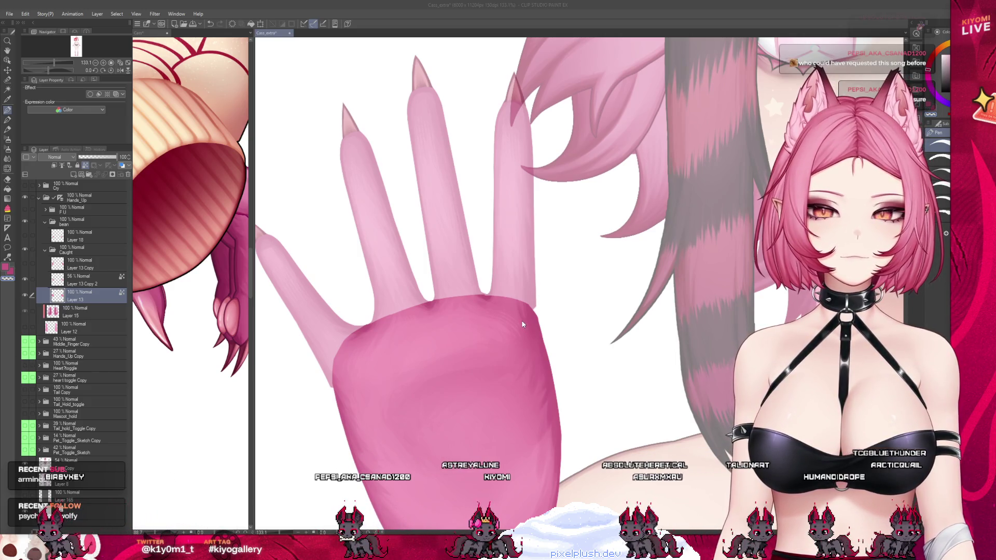
pyautogui.hotkey('ctrl', '0')
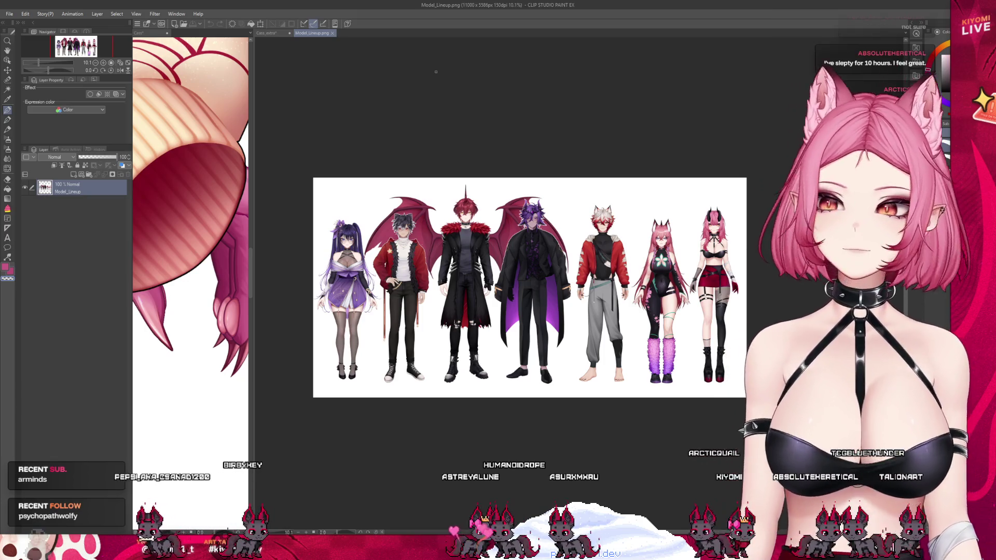
# Step: Close the Model_Lineup.png tab with Ctrl+W to get back to the Cass_extra canvas
pyautogui.scroll(1, 521, 190)
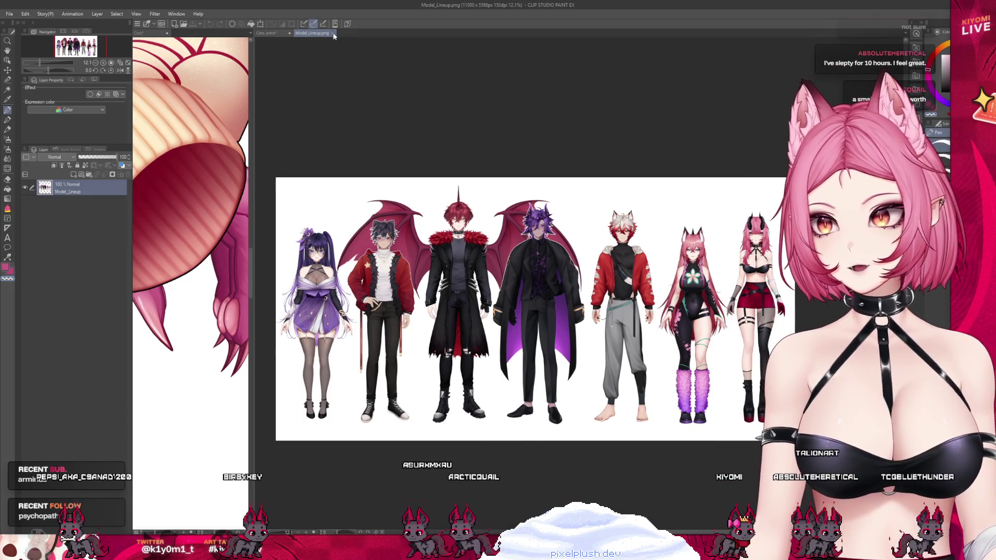
pyautogui.hotkey('ctrl', 'w')
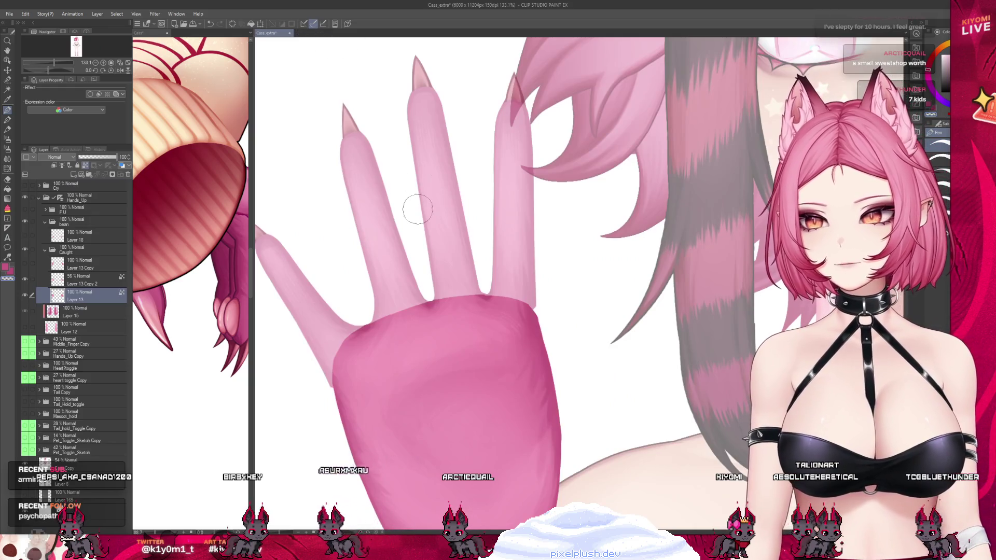
# Step: Widen the canvas view, set Layer 13 Copy 2 to 100% opacity, then hide it
pyautogui.scroll(-3, 338, 289)
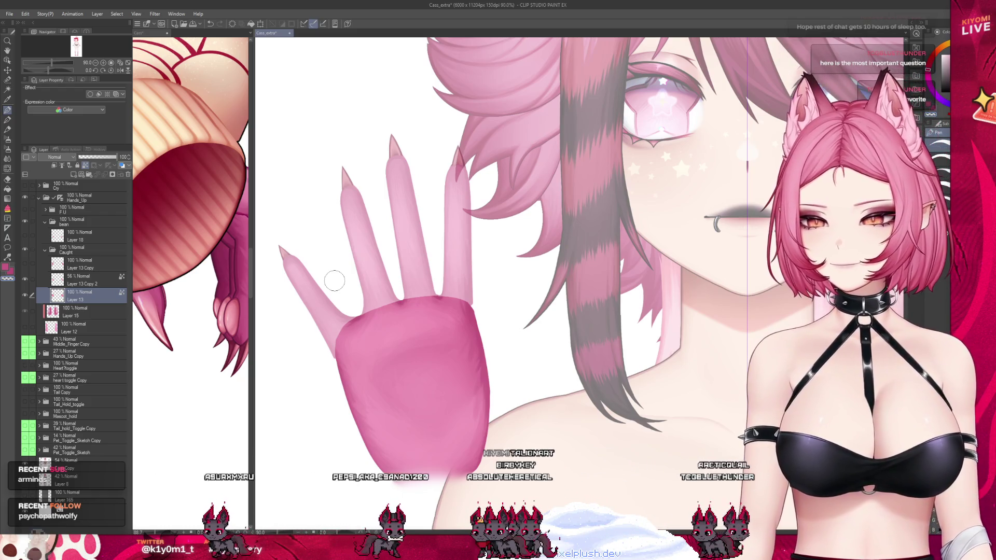
pyautogui.scroll(2, 320, 301)
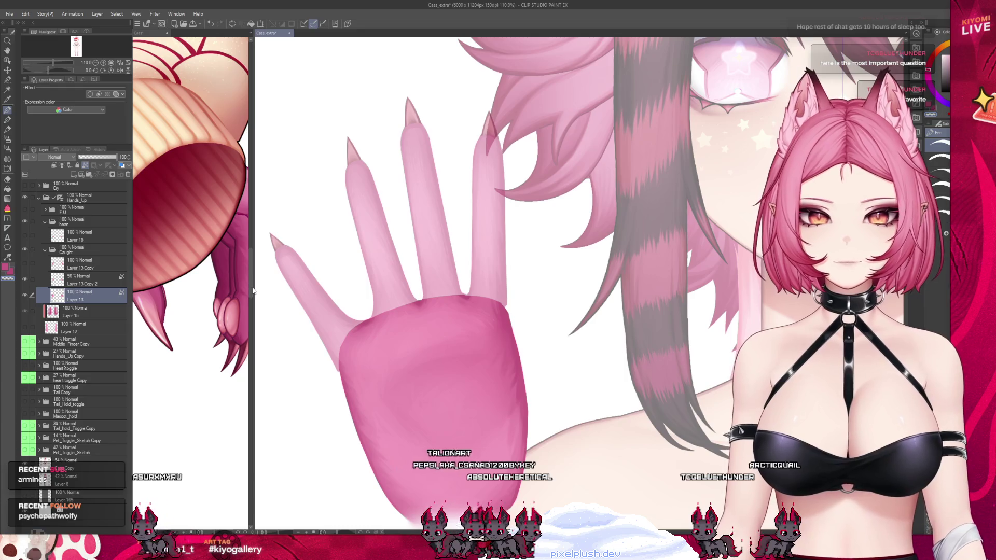
pyautogui.moveTo(253, 287); pyautogui.dragTo(150, 286)
pyautogui.scroll(1, 286, 284)
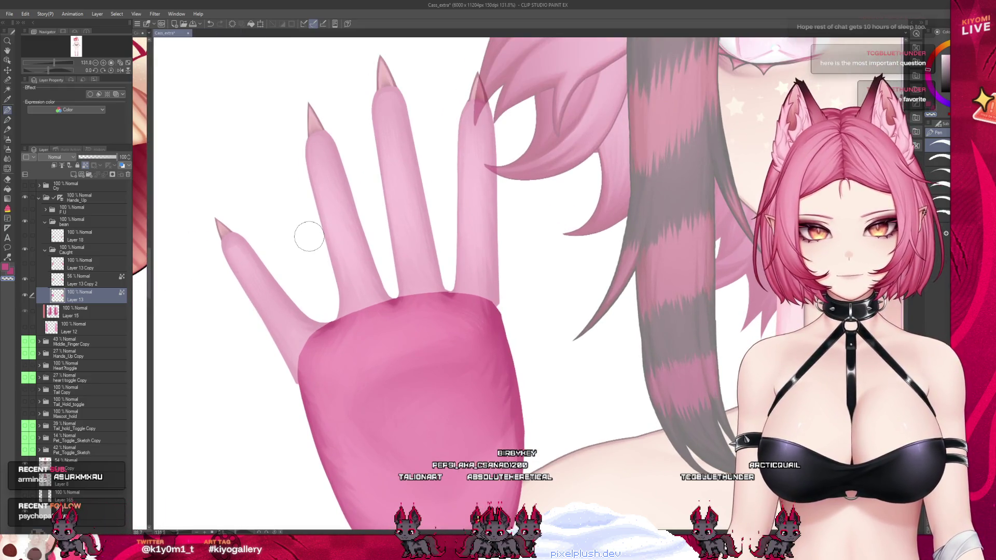
pyautogui.scroll(-6, 309, 237)
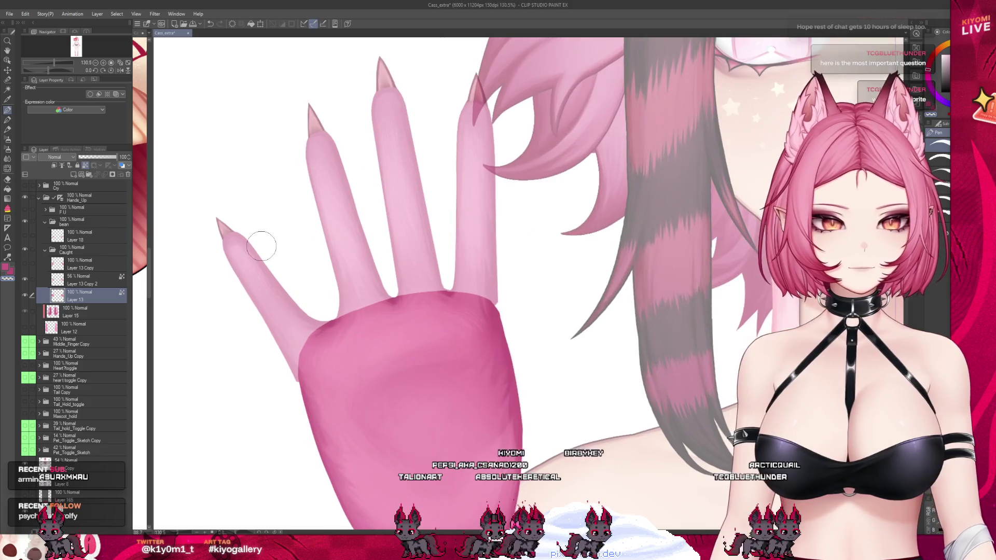
pyautogui.scroll(2, 264, 247)
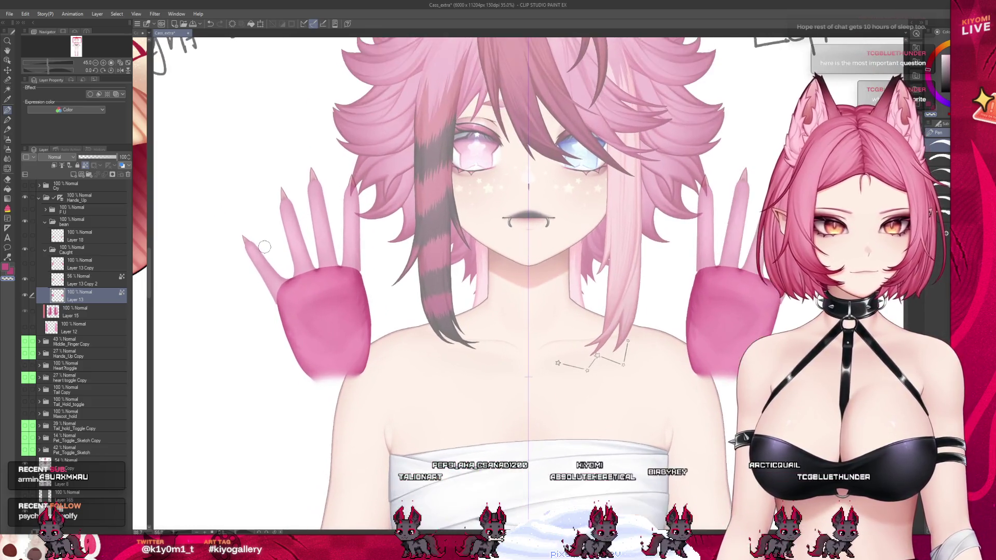
pyautogui.scroll(4, 264, 247)
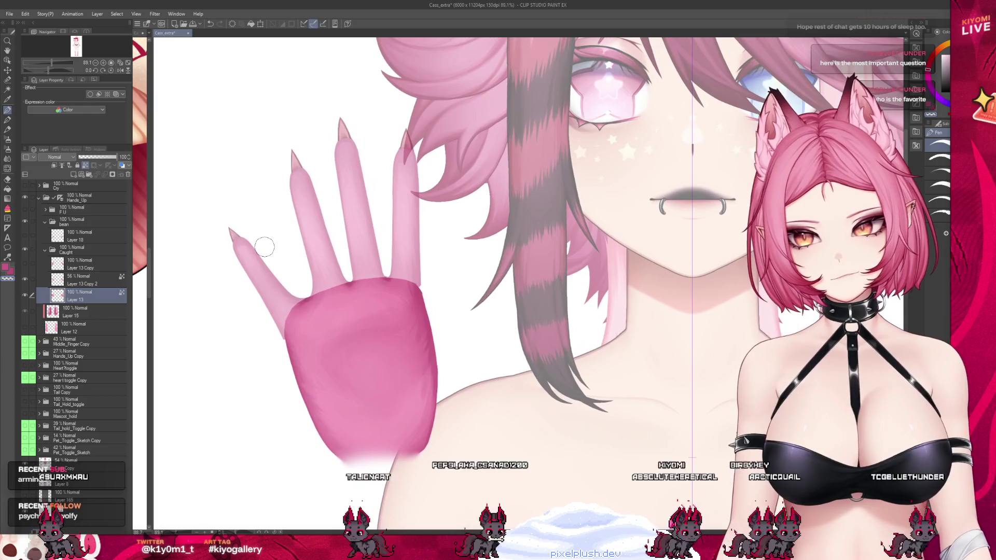
pyautogui.click(63, 278)
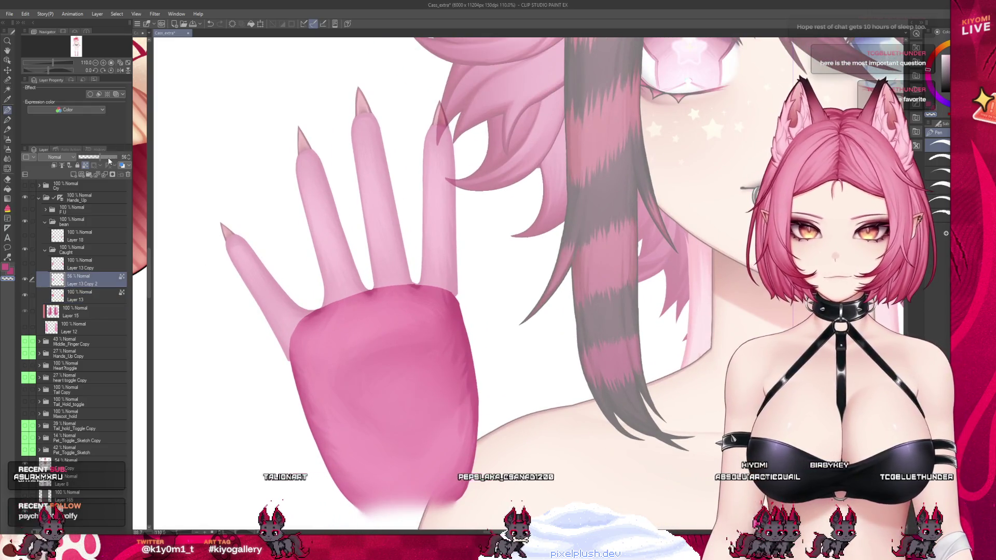
pyautogui.moveTo(98, 157); pyautogui.dragTo(117, 157)
pyautogui.click(26, 279)
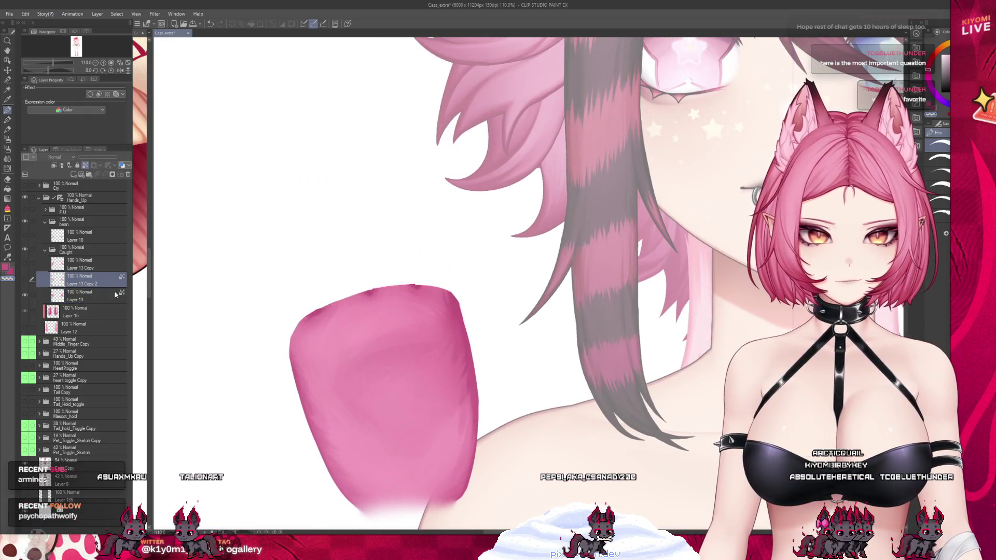
pyautogui.scroll(3, 344, 281)
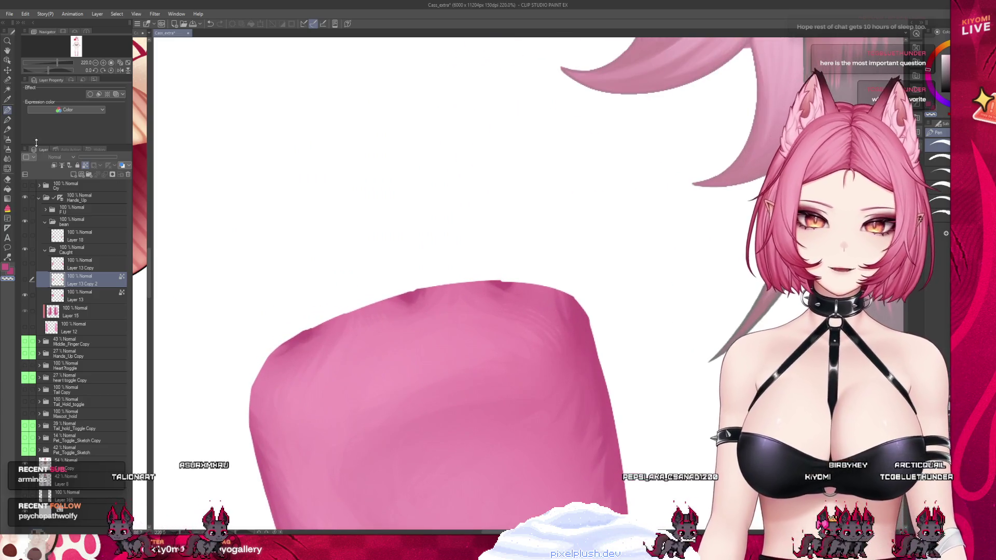
pyautogui.press('b')
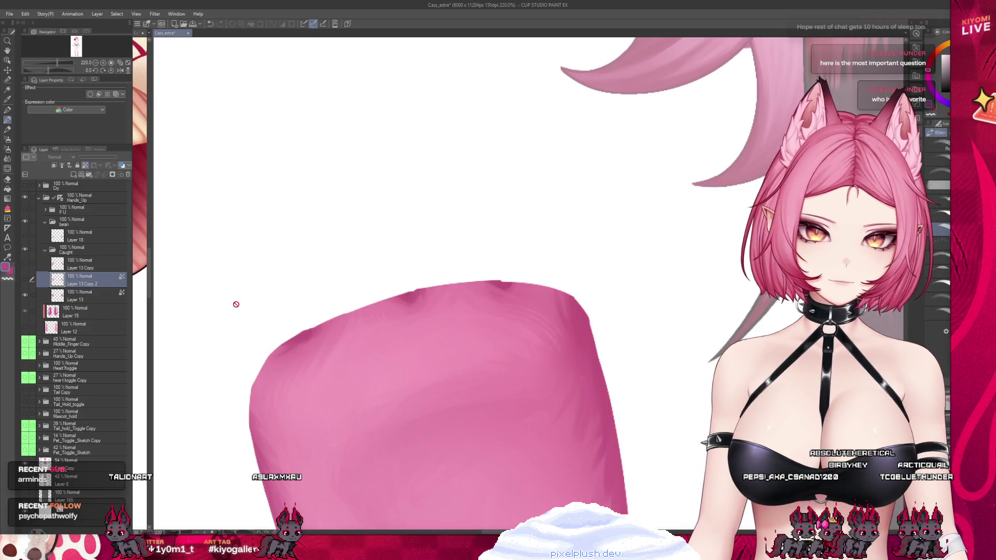
pyautogui.hotkey('alt', '[')
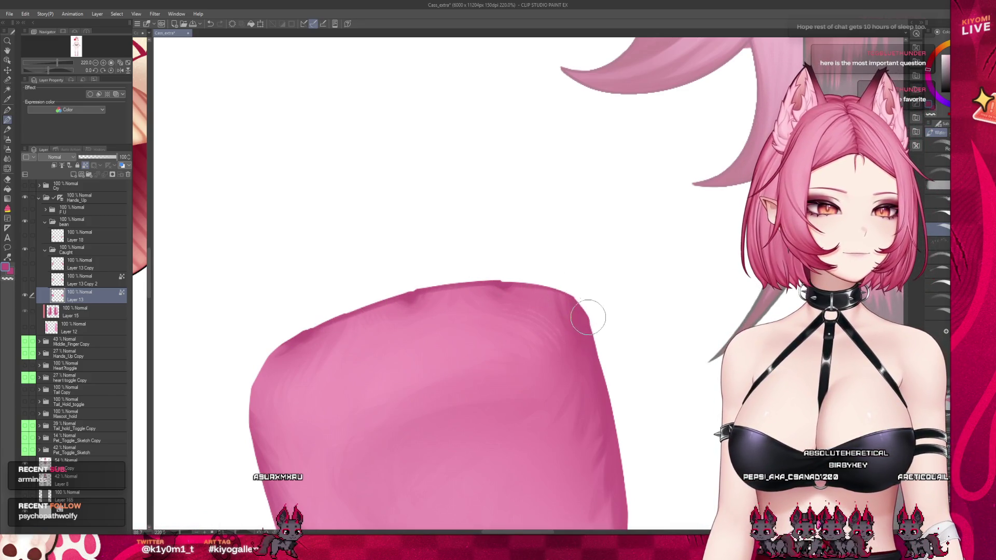
pyautogui.click(8, 109)
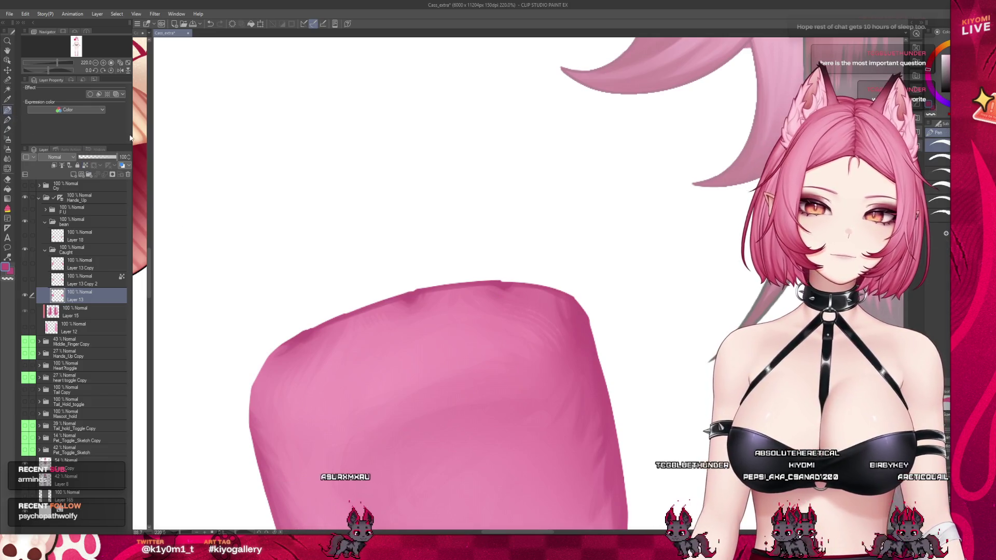
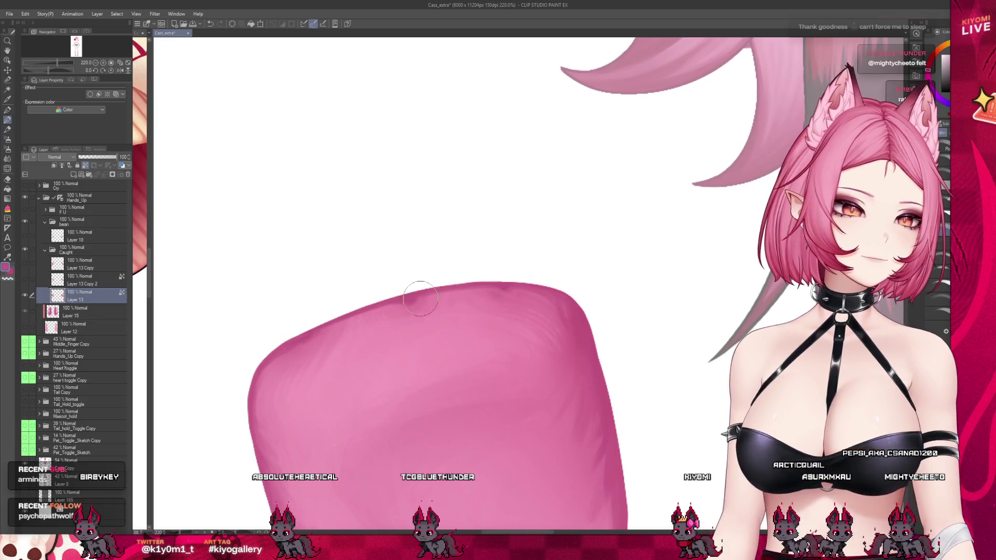
# Step: Zoom out over the character sheet and create a blank 4000 x 6000 Illustration document
pyautogui.scroll(-2, 314, 270)
pyautogui.scroll(-6, 313, 271)
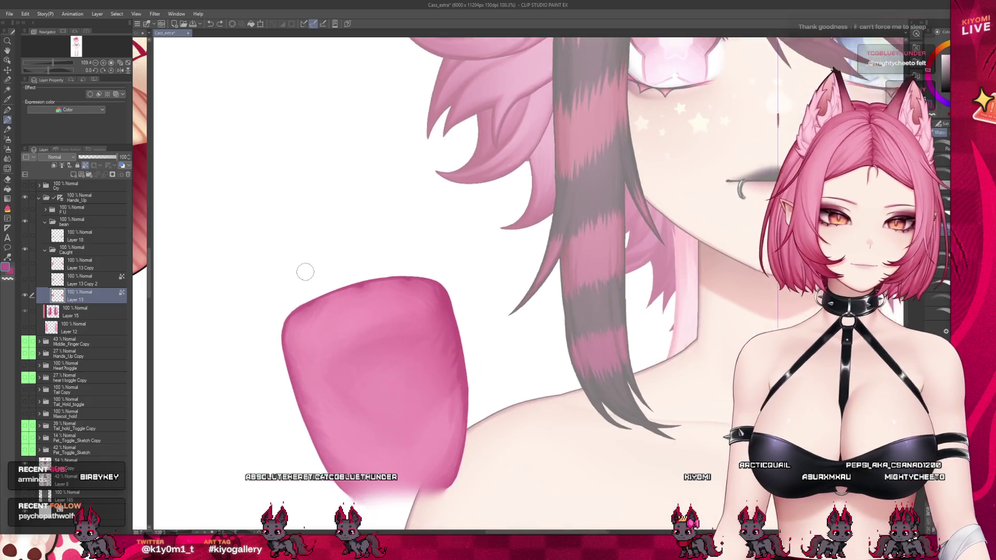
pyautogui.scroll(2, 333, 255)
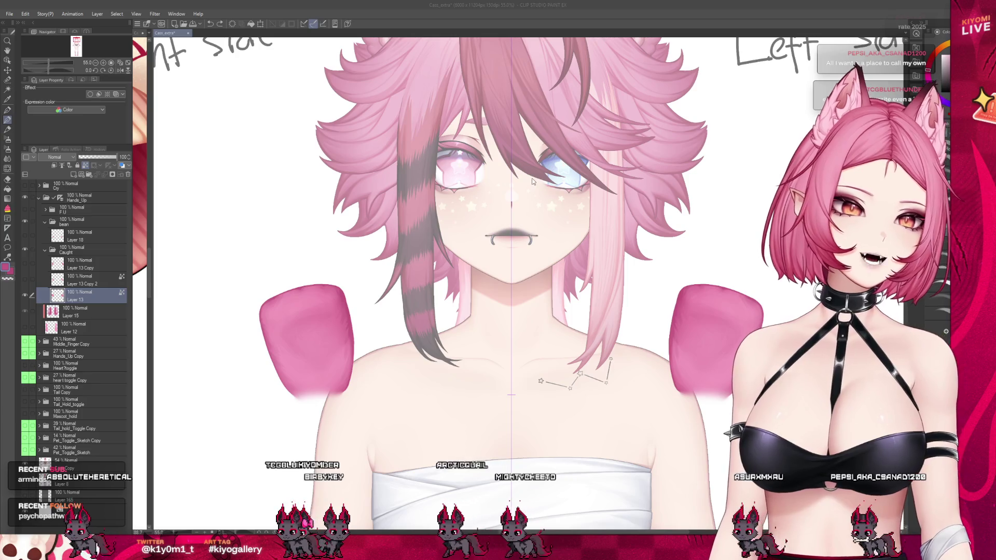
pyautogui.press('Return')
pyautogui.scroll(1, 690, 93)
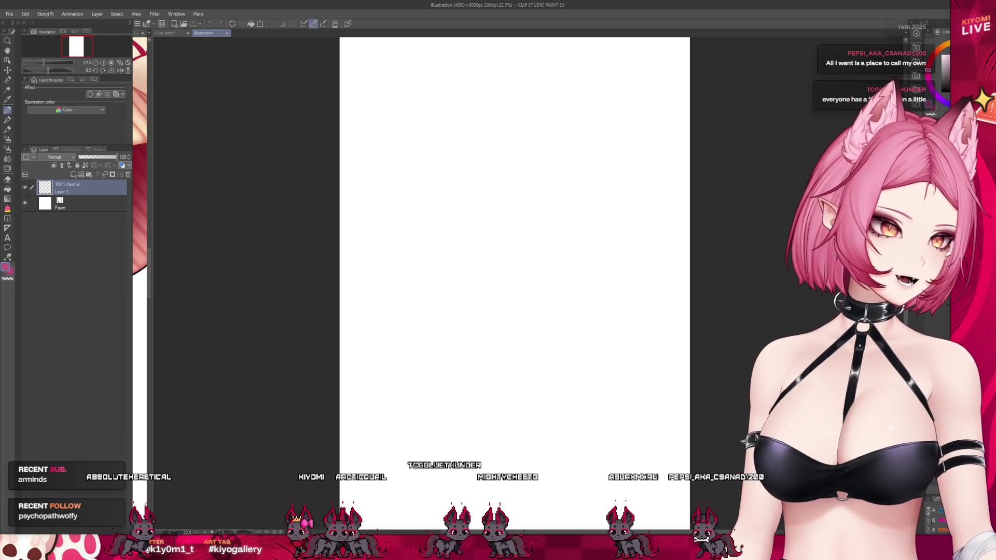
# Step: Draw a jagged zigzag pink graph line rising to the right across the blank canvas
pyautogui.moveTo(361, 300)
pyautogui.mouseDown()
pyautogui.moveTo(381, 299)
pyautogui.moveTo(396, 270)
pyautogui.moveTo(414, 293)
pyautogui.mouseUp()
pyautogui.moveTo(462, 472)
pyautogui.mouseDown()
pyautogui.moveTo(475, 250)
pyautogui.moveTo(495, 467)
pyautogui.mouseUp()
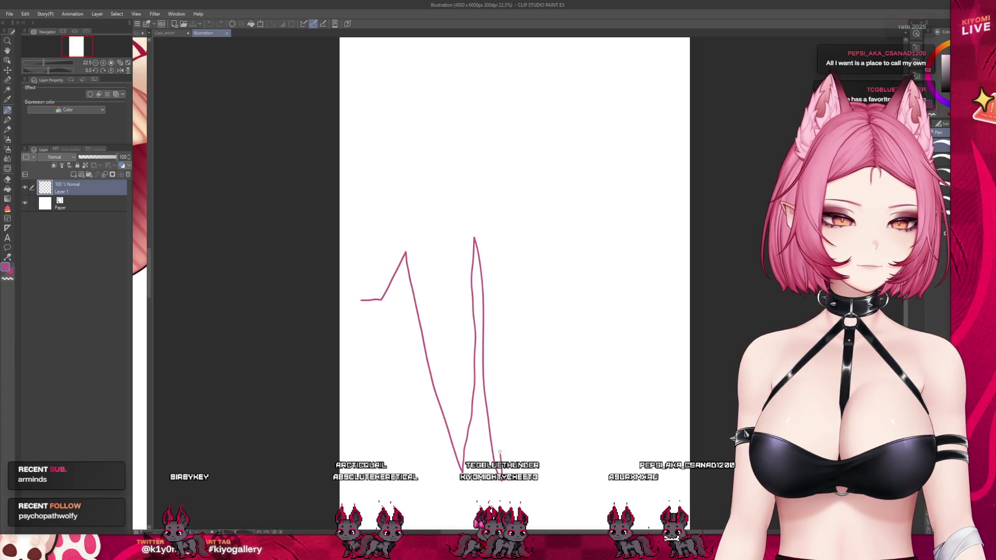
pyautogui.moveTo(518, 298)
pyautogui.mouseDown()
pyautogui.moveTo(564, 468)
pyautogui.moveTo(565, 332)
pyautogui.mouseUp()
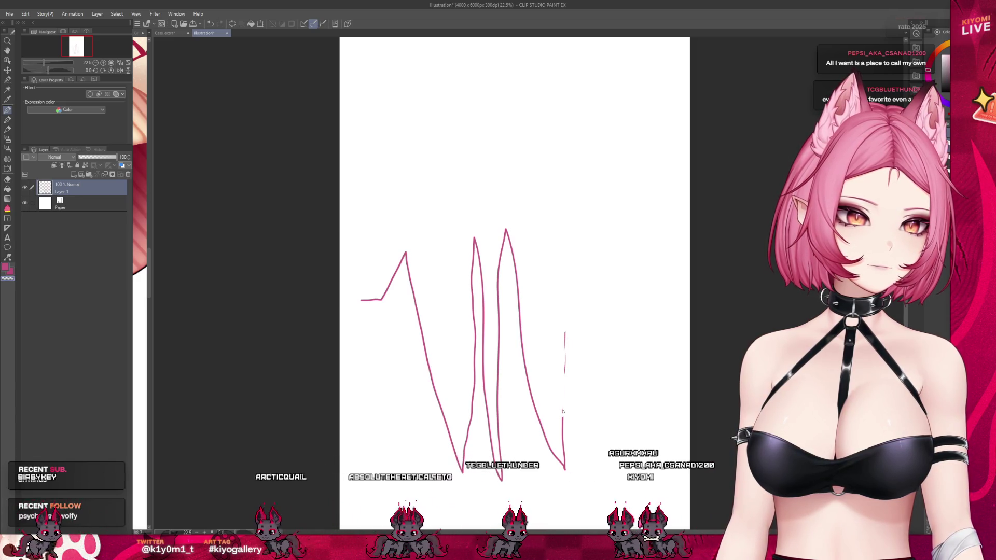
pyautogui.hotkey('ctrl', 'z')
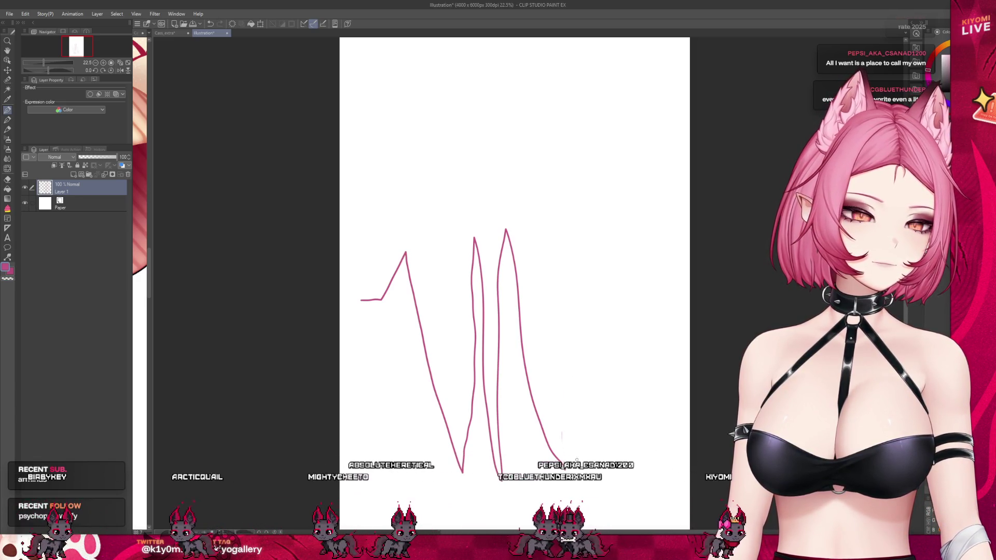
pyautogui.moveTo(596, 412); pyautogui.dragTo(683, 217)
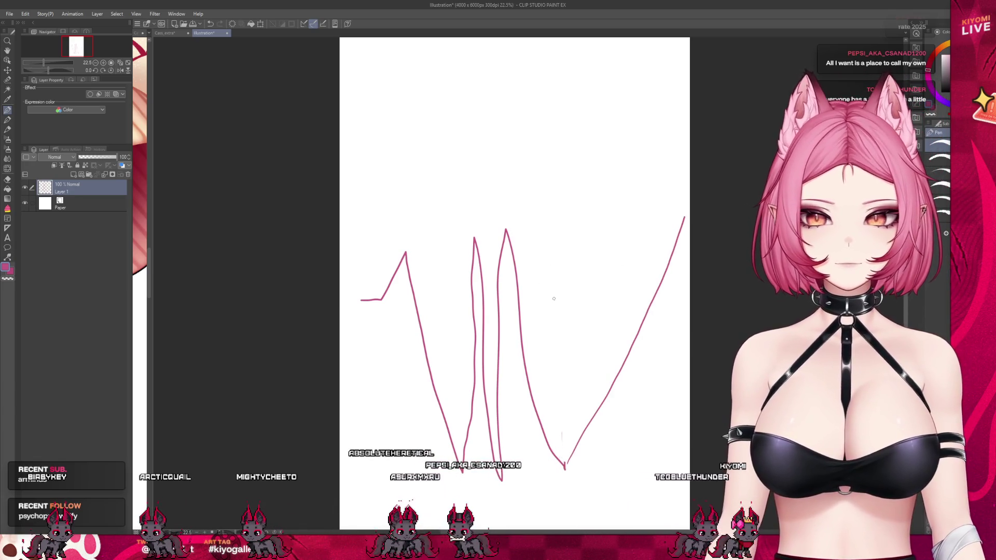
# Step: Add the baseline with Jan and Dec labels, and redraw the rising segment as a curve
pyautogui.moveTo(351, 213); pyautogui.dragTo(360, 222)
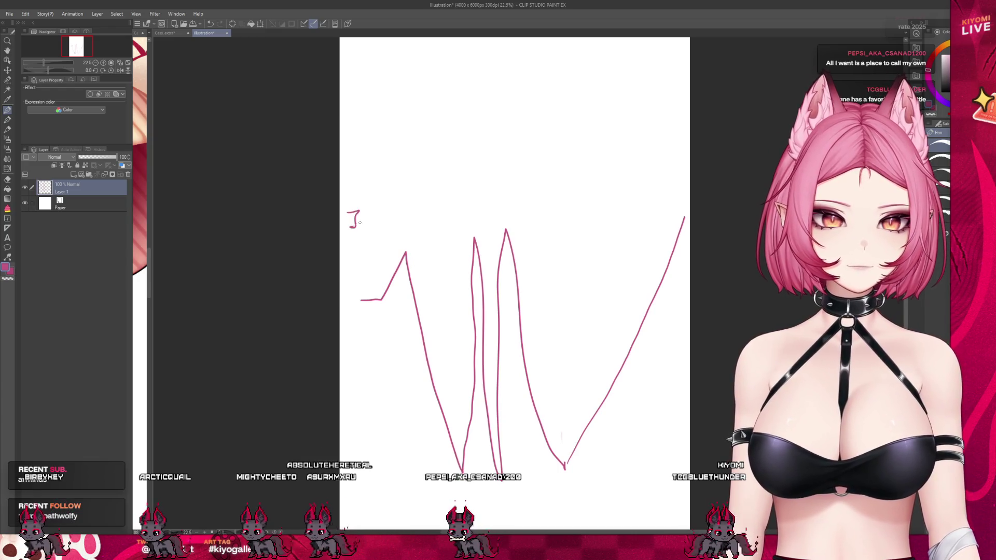
pyautogui.moveTo(666, 196); pyautogui.dragTo(676, 200)
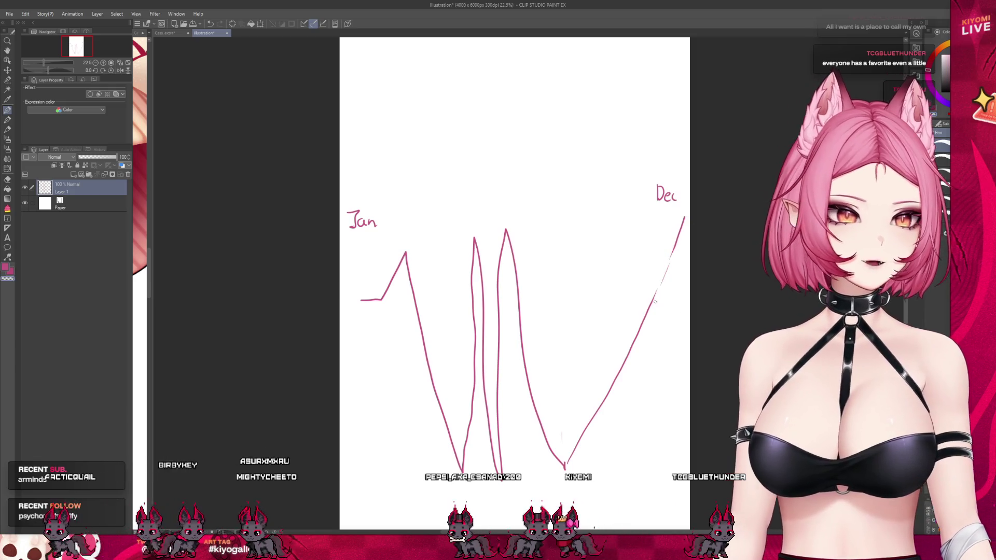
pyautogui.moveTo(648, 321); pyautogui.dragTo(585, 432)
pyautogui.moveTo(566, 468)
pyautogui.mouseDown()
pyautogui.moveTo(569, 373)
pyautogui.moveTo(667, 254)
pyautogui.mouseUp()
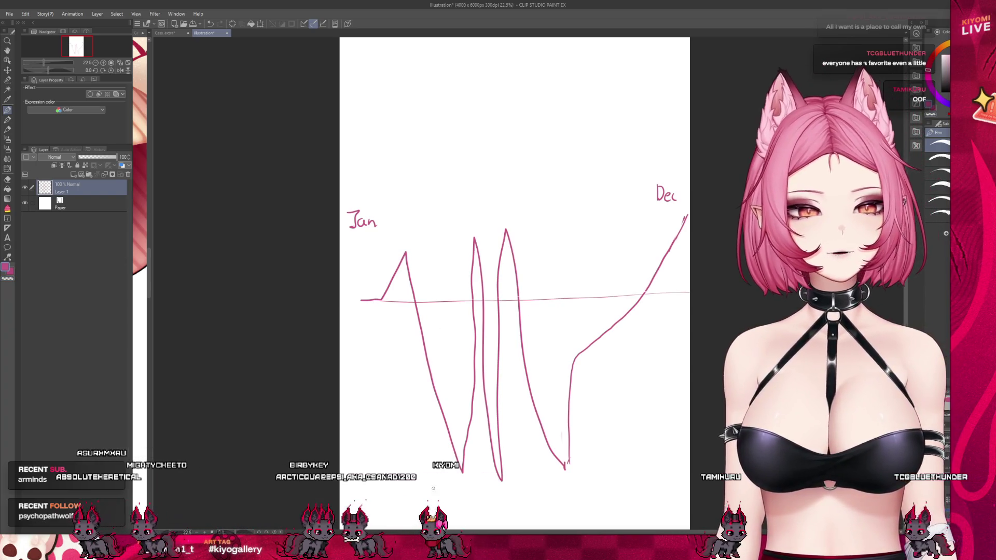
pyautogui.scroll(-3, 485, 514)
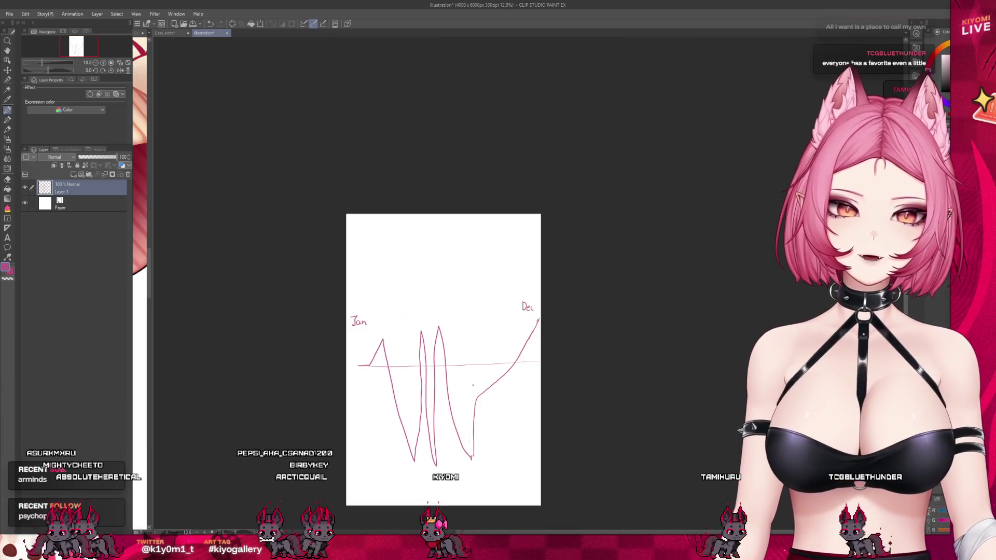
pyautogui.scroll(2, 428, 408)
pyautogui.scroll(1, 428, 409)
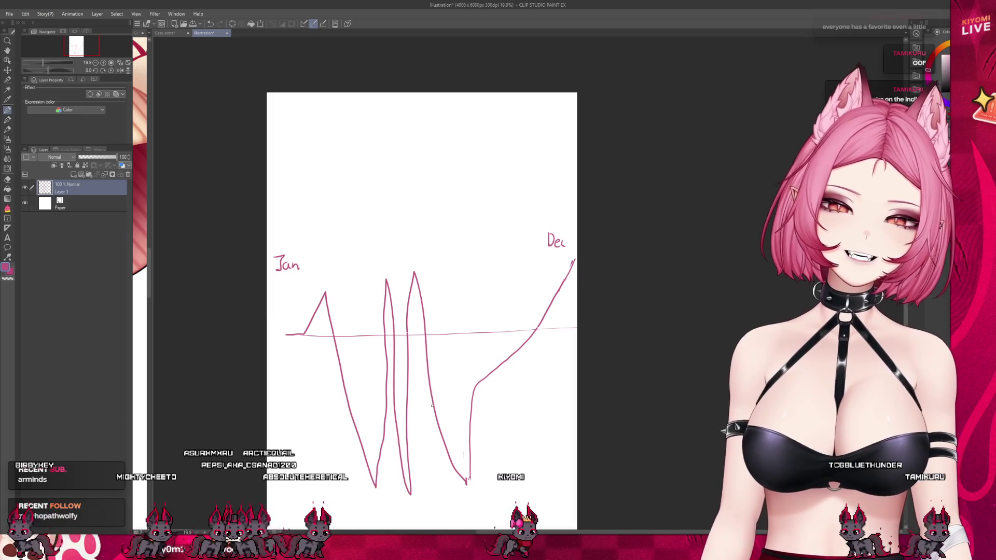
# Step: Erase the Dec label, relabel it Nov, and close the graph canvas
pyautogui.moveTo(548, 238)
pyautogui.mouseDown()
pyautogui.moveTo(564, 244)
pyautogui.moveTo(558, 239)
pyautogui.mouseUp()
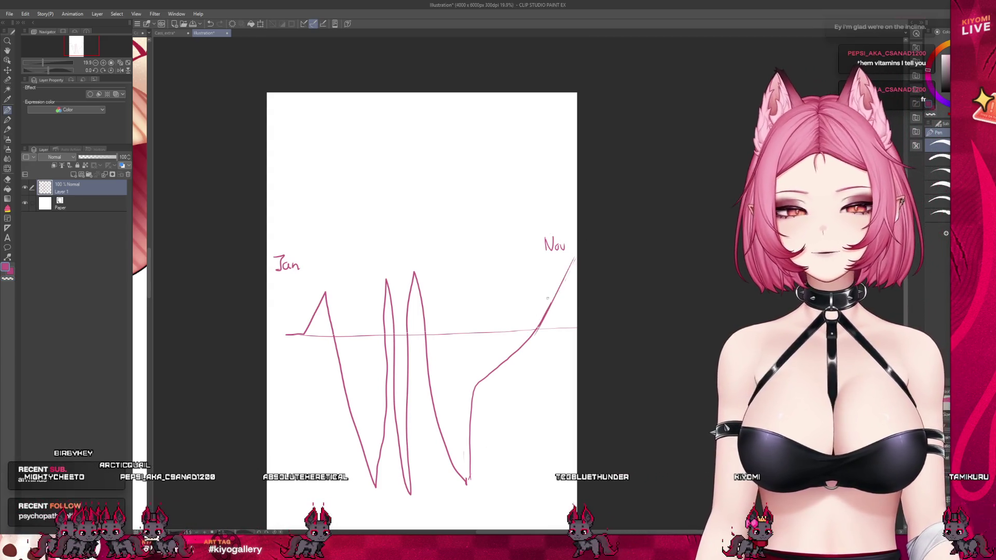
pyautogui.scroll(-2, 547, 299)
pyautogui.scroll(3, 394, 257)
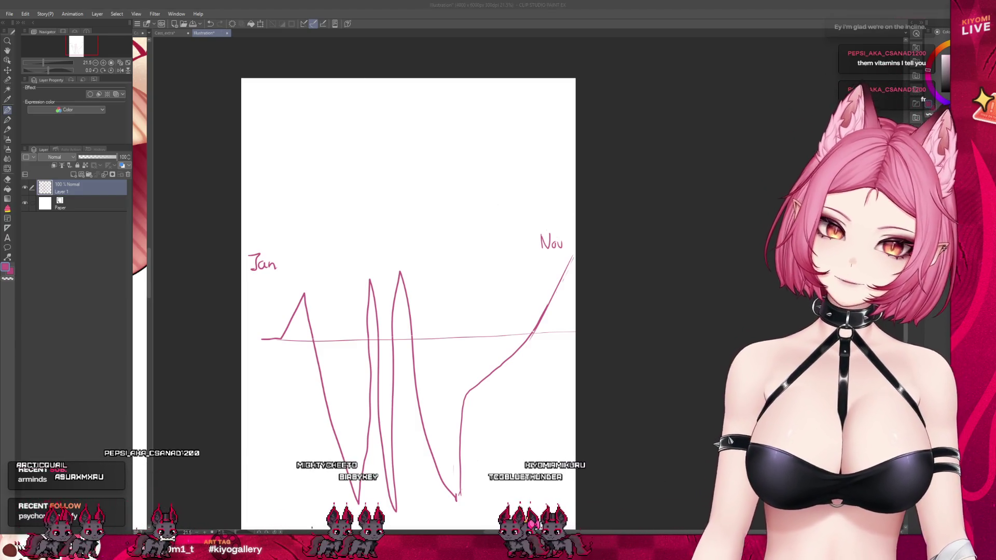
pyautogui.hotkey('ctrl', 'w')
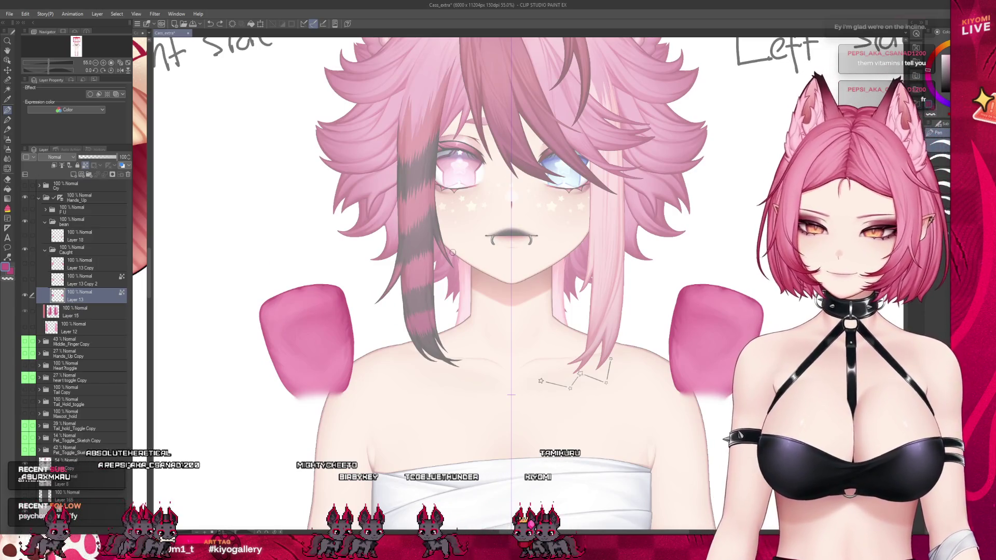
# Step: Make Layer 13 Copy 2 with the clawed pink fingers visible, then select the palm Layer 13
pyautogui.scroll(5, 314, 287)
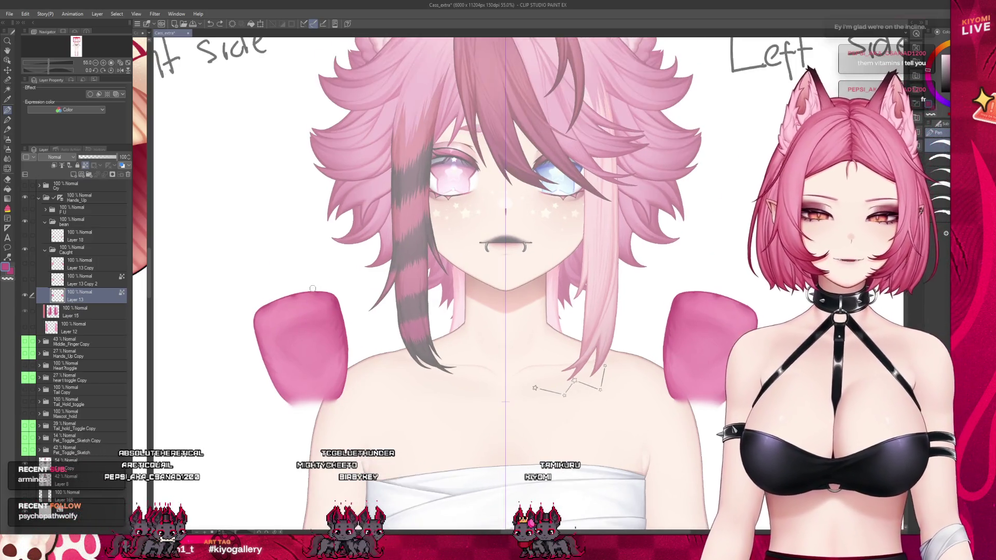
pyautogui.scroll(-1, 313, 287)
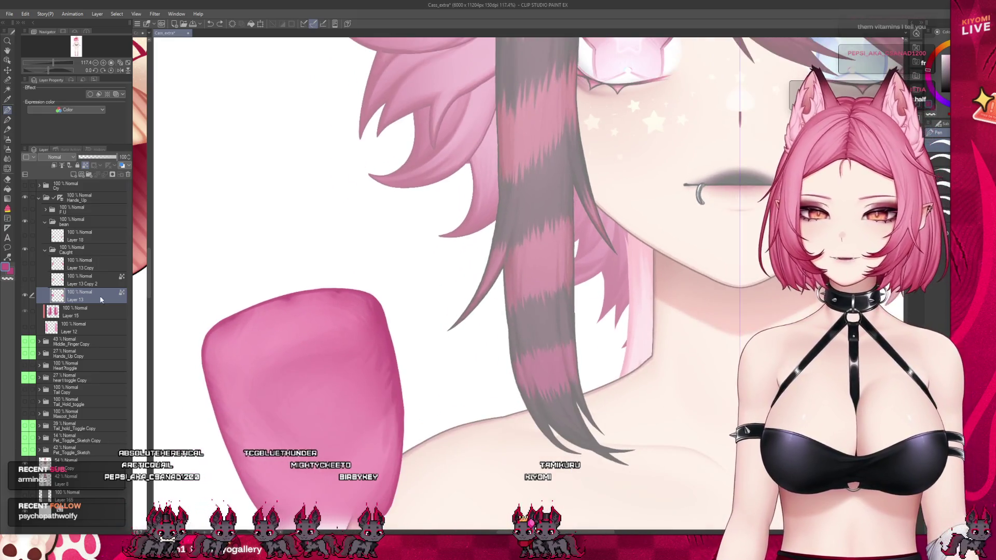
pyautogui.click(29, 281)
pyautogui.click(26, 280)
pyautogui.scroll(-2, 379, 298)
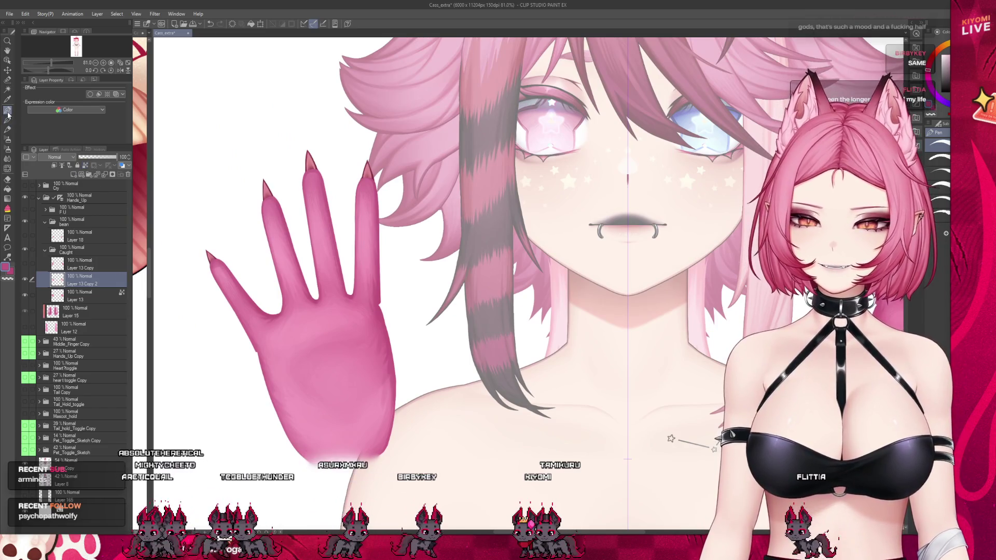
pyautogui.scroll(4, 253, 332)
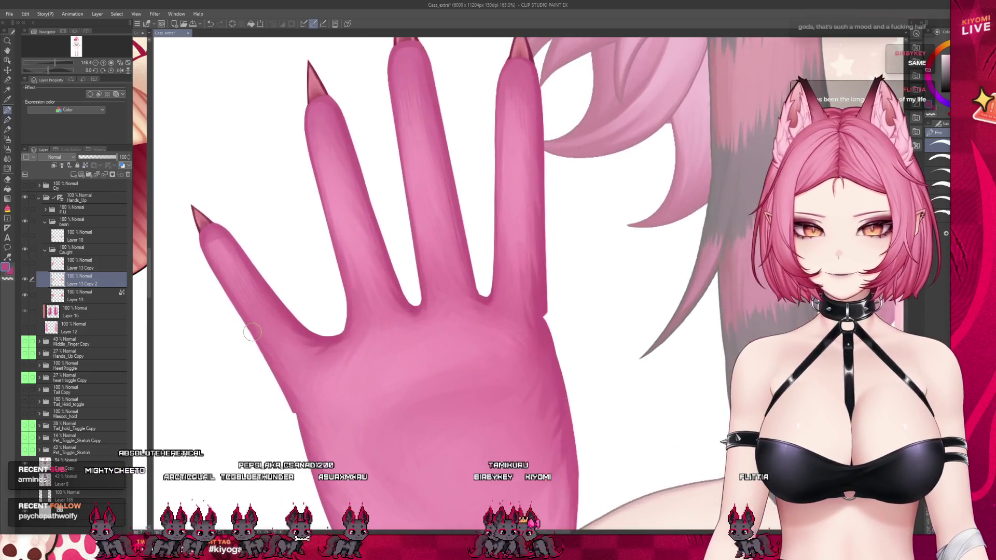
pyautogui.scroll(3, 252, 332)
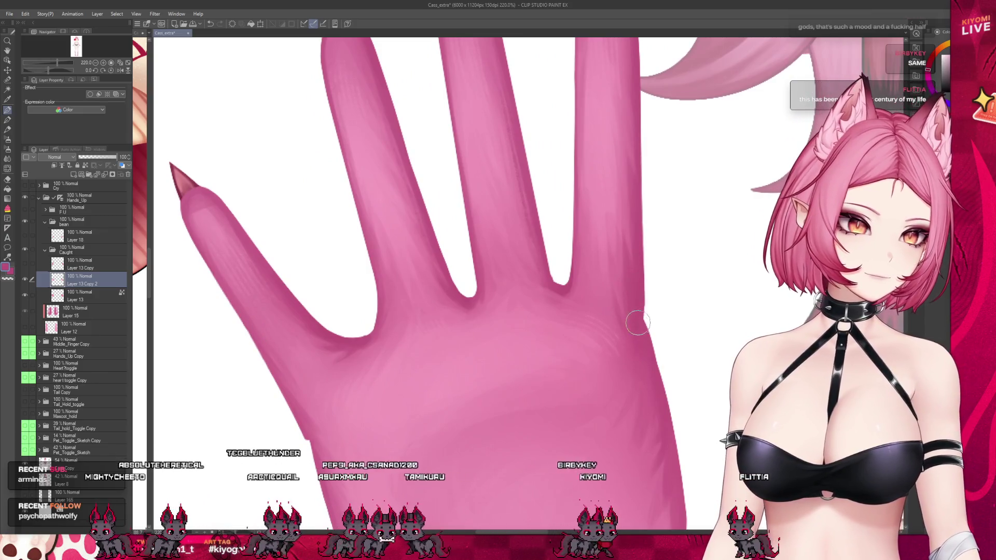
pyautogui.click(26, 294)
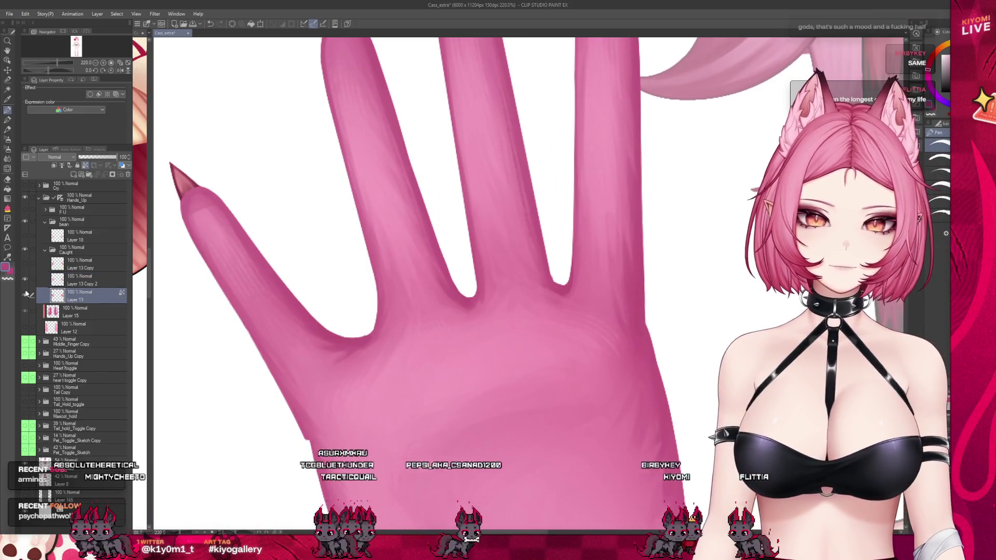
# Step: Hide Layer 13 and paint rounded pink knuckles along the finger bases on Layer 13 Copy 2
pyautogui.click(25, 294)
pyautogui.click(83, 280)
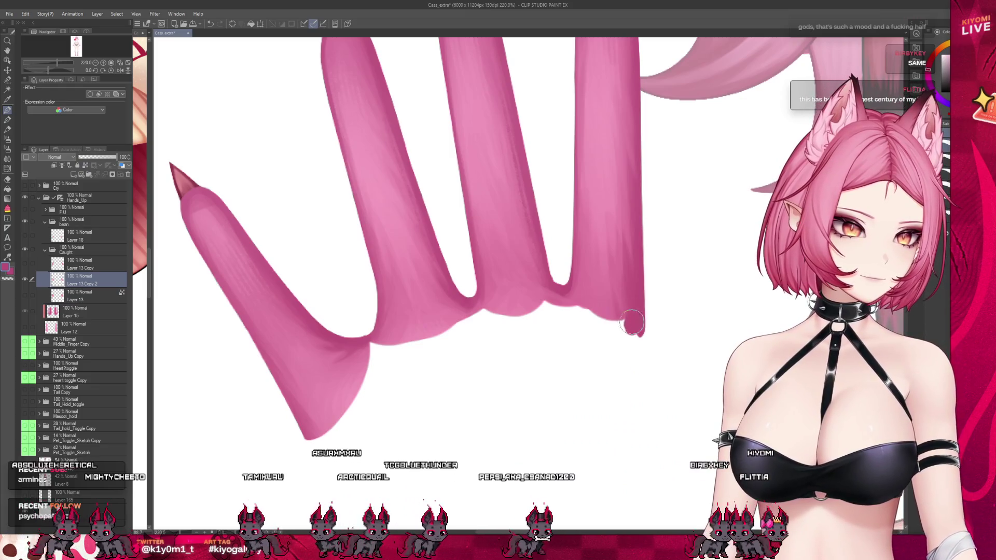
pyautogui.moveTo(631, 324); pyautogui.dragTo(637, 331)
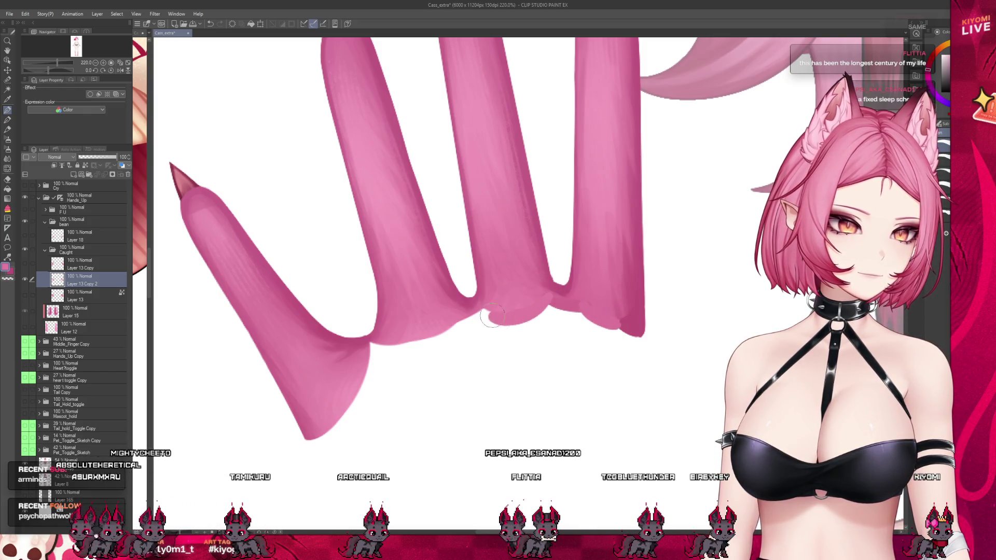
pyautogui.moveTo(470, 315); pyautogui.dragTo(417, 342)
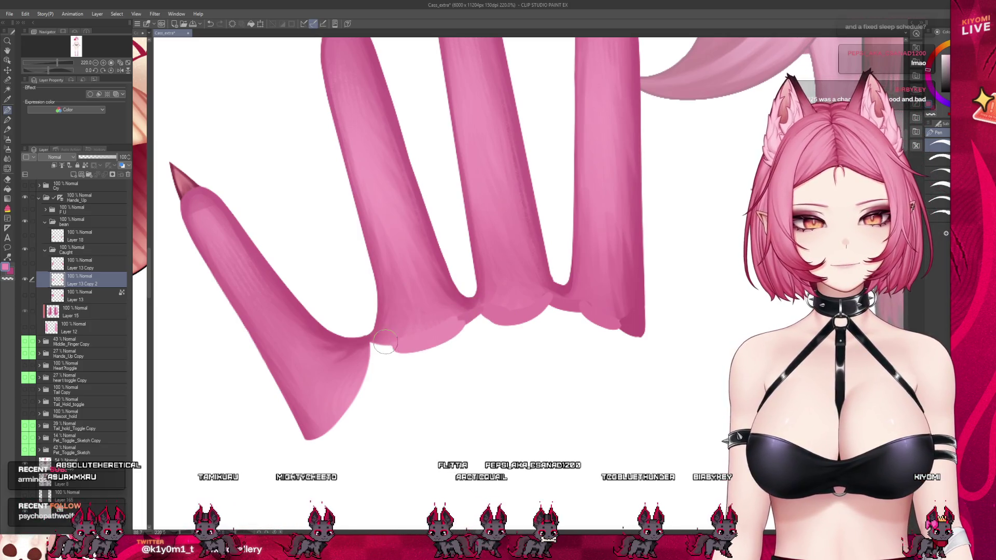
pyautogui.hotkey('ctrl', 'z')
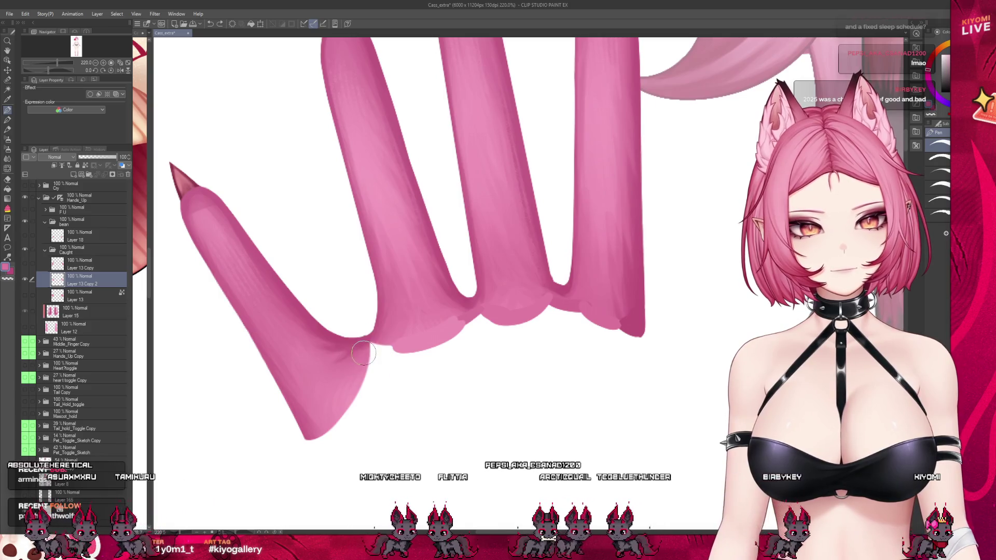
pyautogui.moveTo(369, 355); pyautogui.dragTo(381, 345)
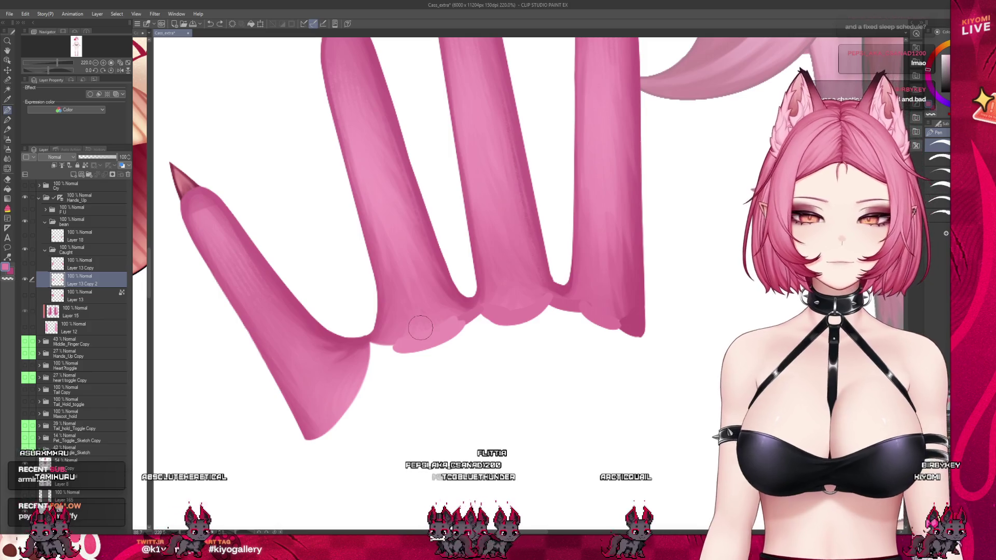
pyautogui.scroll(-1, 409, 322)
pyautogui.scroll(-2, 409, 322)
pyautogui.scroll(1, 363, 363)
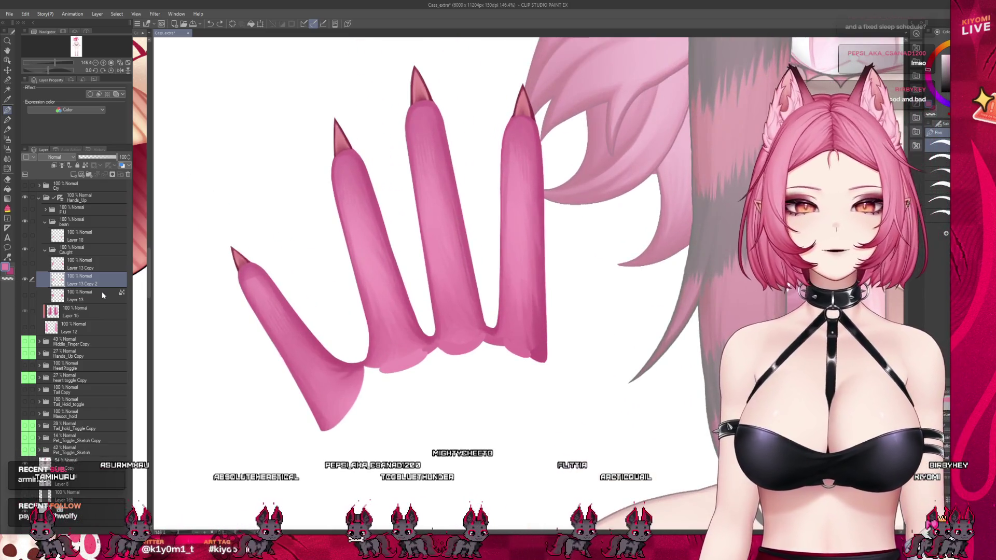
pyautogui.click(25, 279)
pyautogui.scroll(-2, 340, 250)
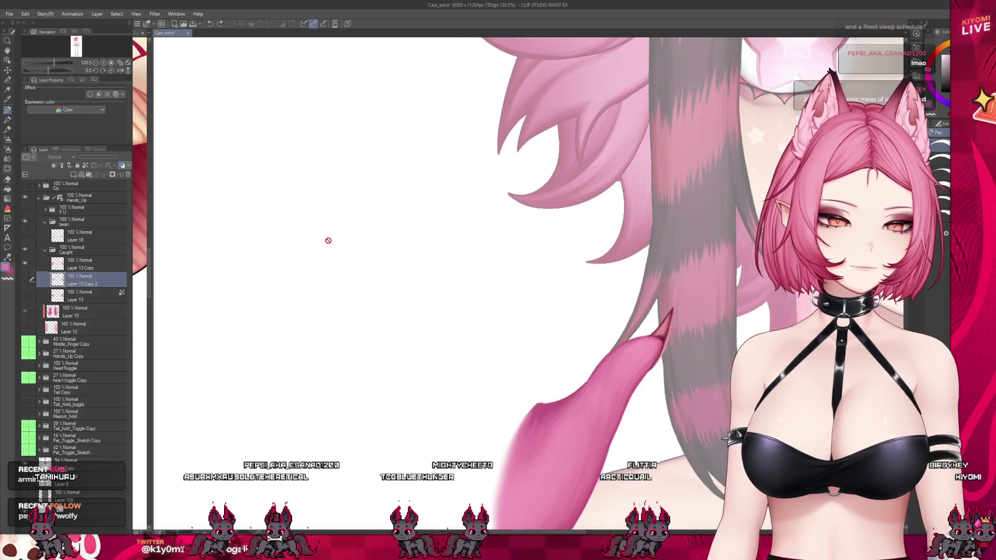
pyautogui.click(26, 279)
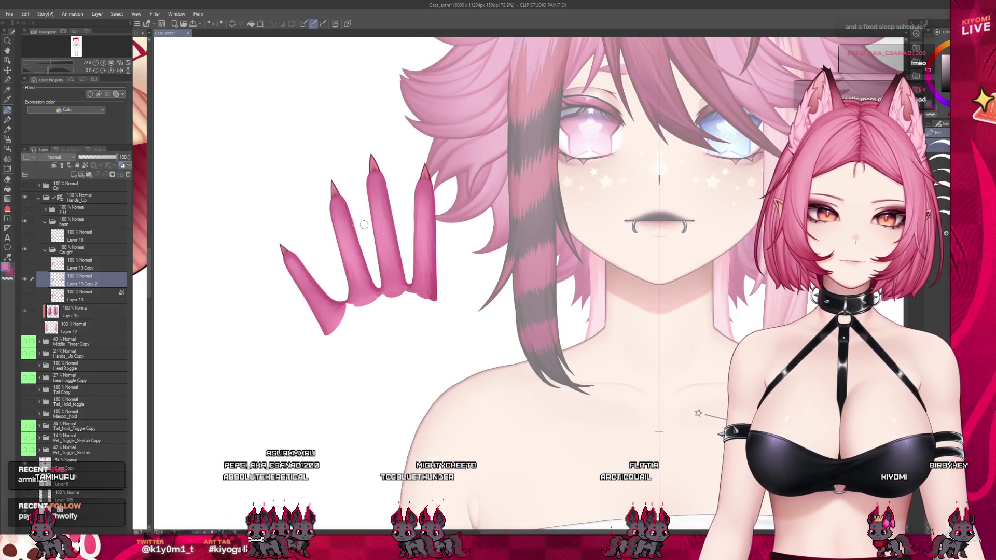
pyautogui.scroll(-3, 377, 230)
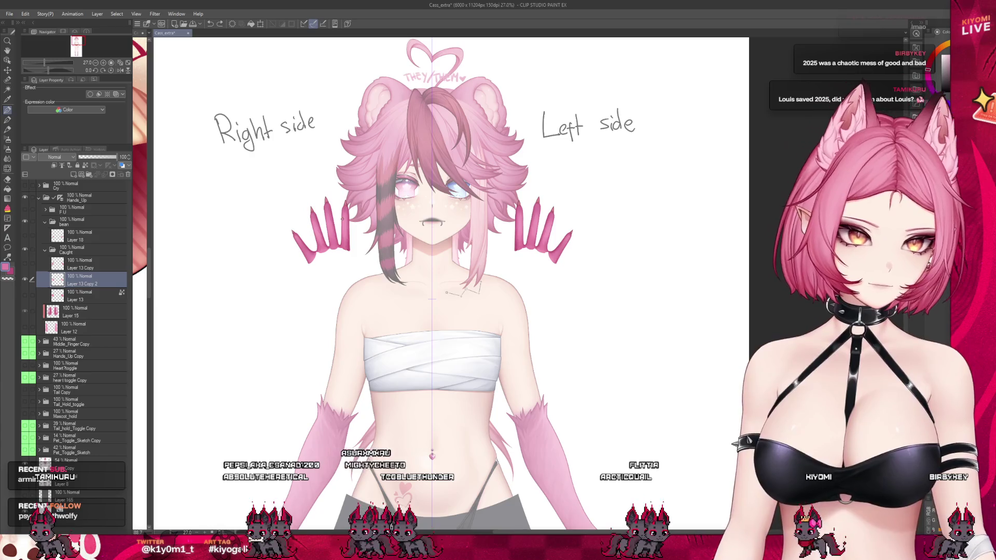
pyautogui.scroll(2, 342, 218)
pyautogui.scroll(-1, 332, 217)
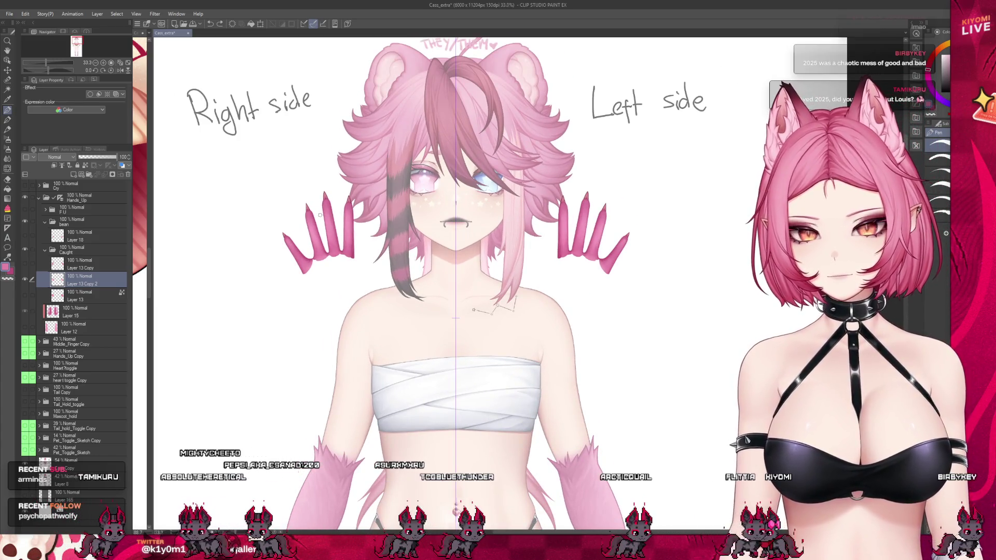
pyautogui.scroll(3, 321, 207)
pyautogui.scroll(2, 322, 182)
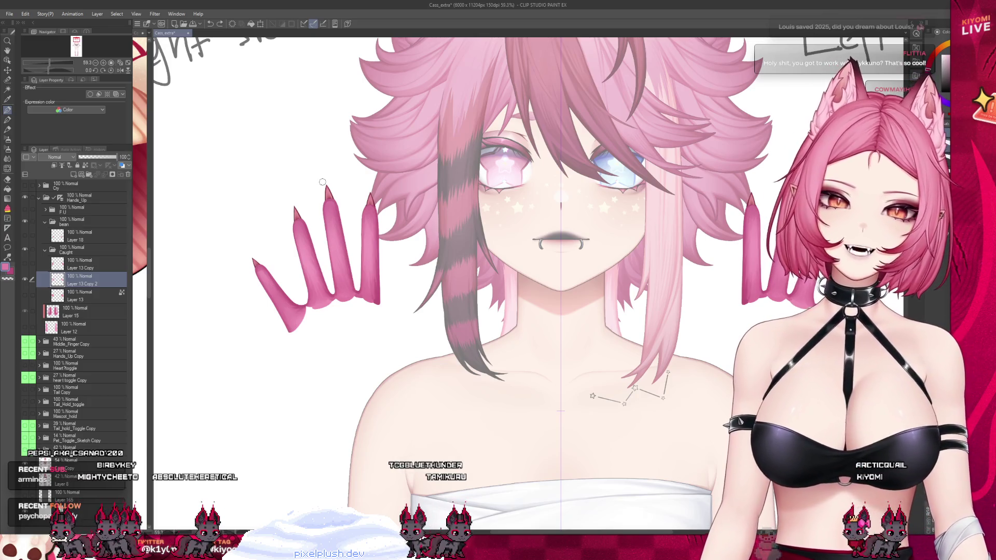
pyautogui.scroll(5, 303, 212)
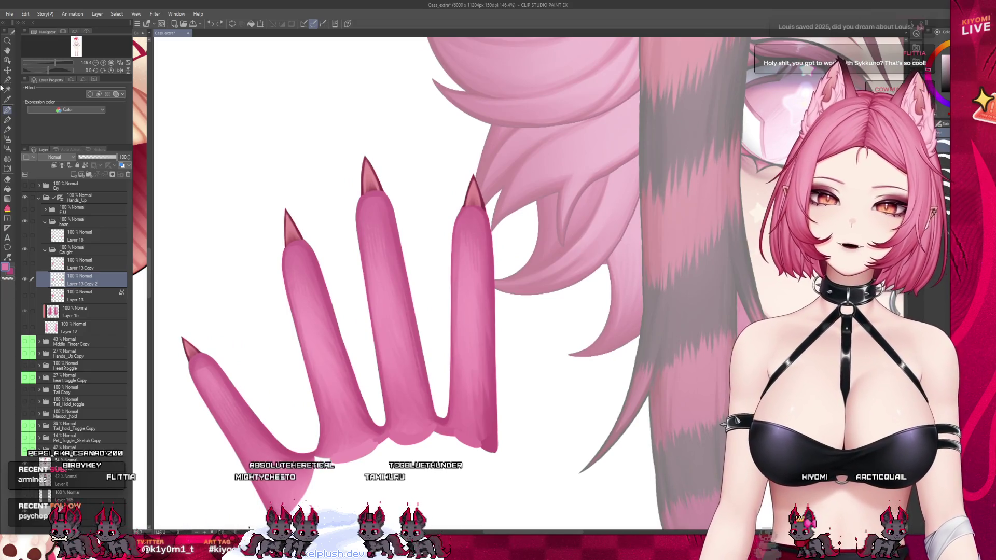
# Step: Fill the finger-base gaps with a smaller brush using Layer 13 Copy 2 as reference, then show Layer 13
pyautogui.click(85, 165)
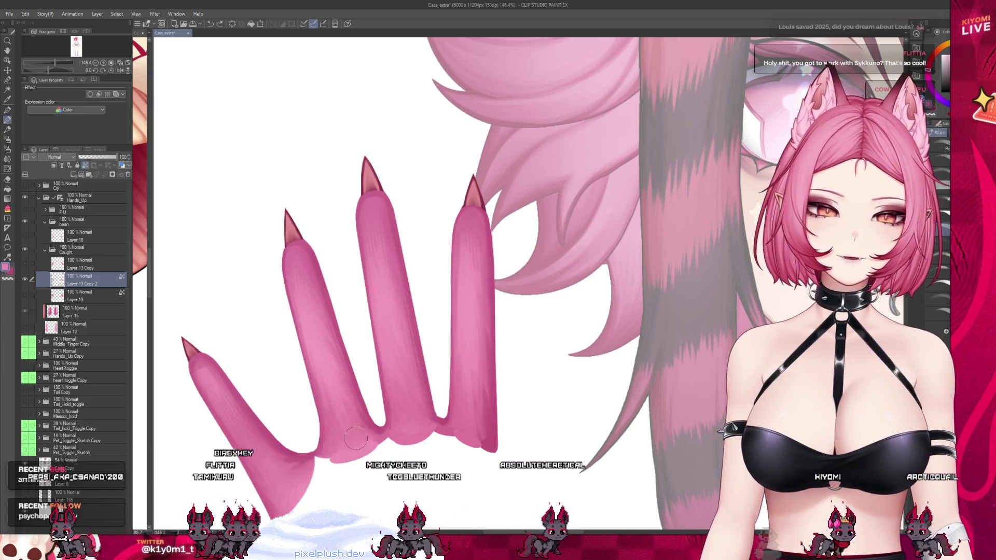
pyautogui.moveTo(369, 438); pyautogui.dragTo(404, 438)
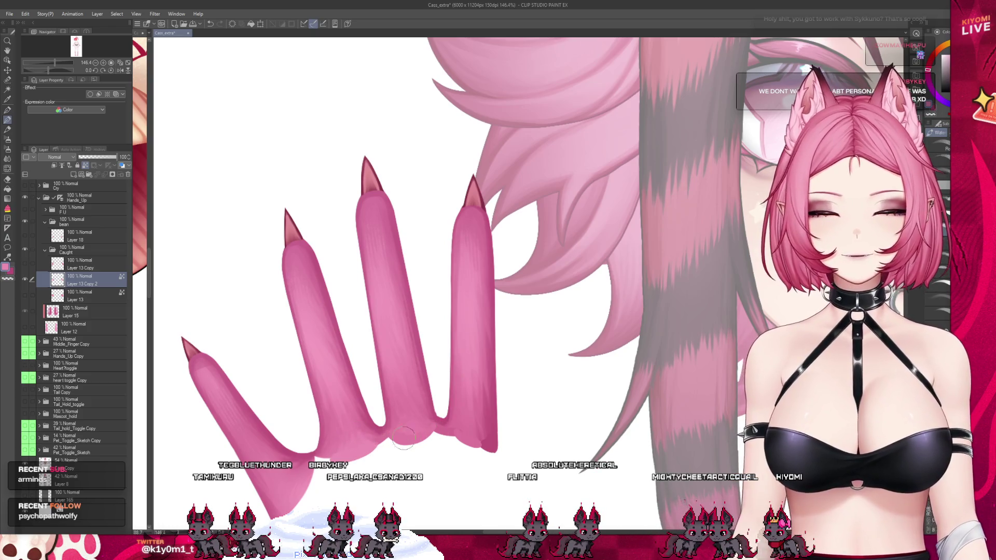
pyautogui.press('[')
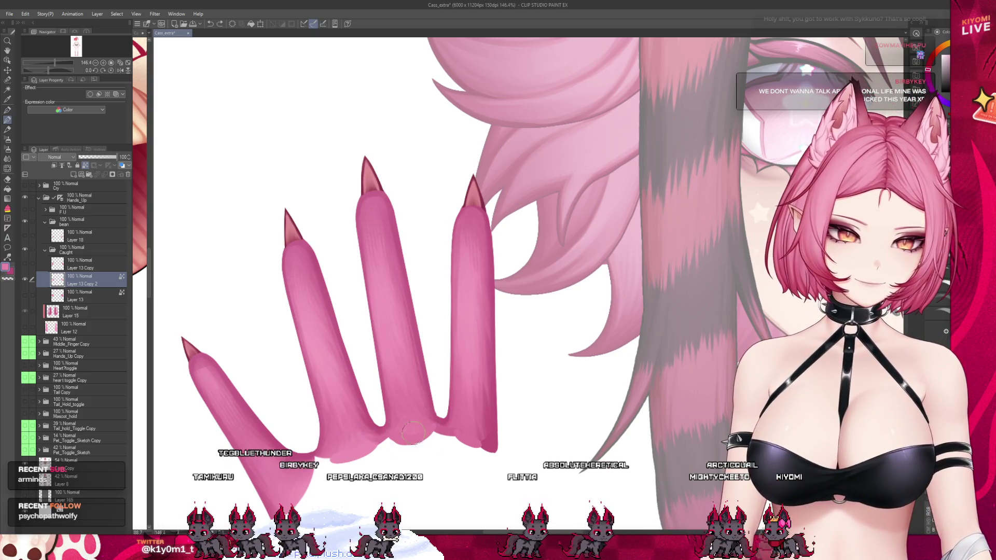
pyautogui.moveTo(419, 441)
pyautogui.mouseDown()
pyautogui.moveTo(451, 430)
pyautogui.moveTo(403, 386)
pyautogui.mouseUp()
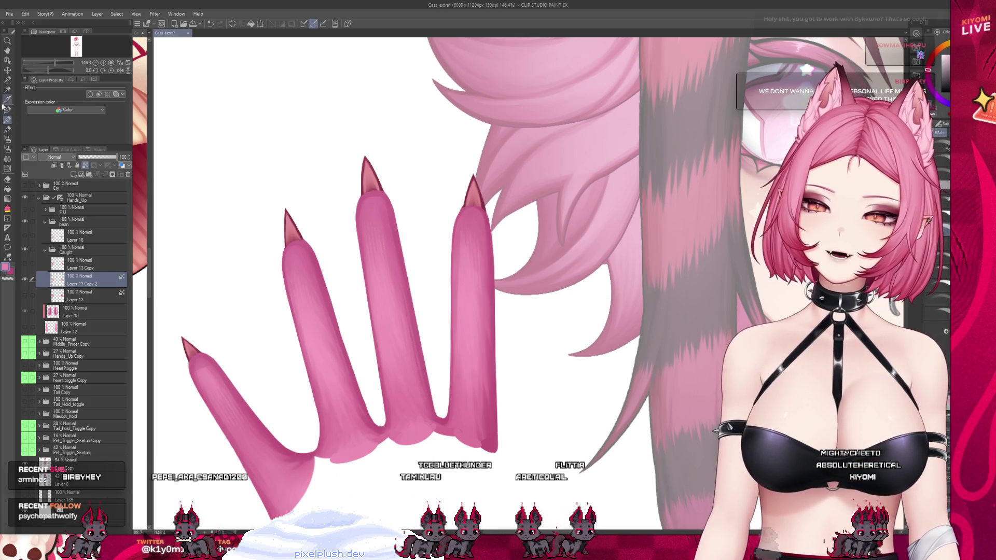
pyautogui.press('p')
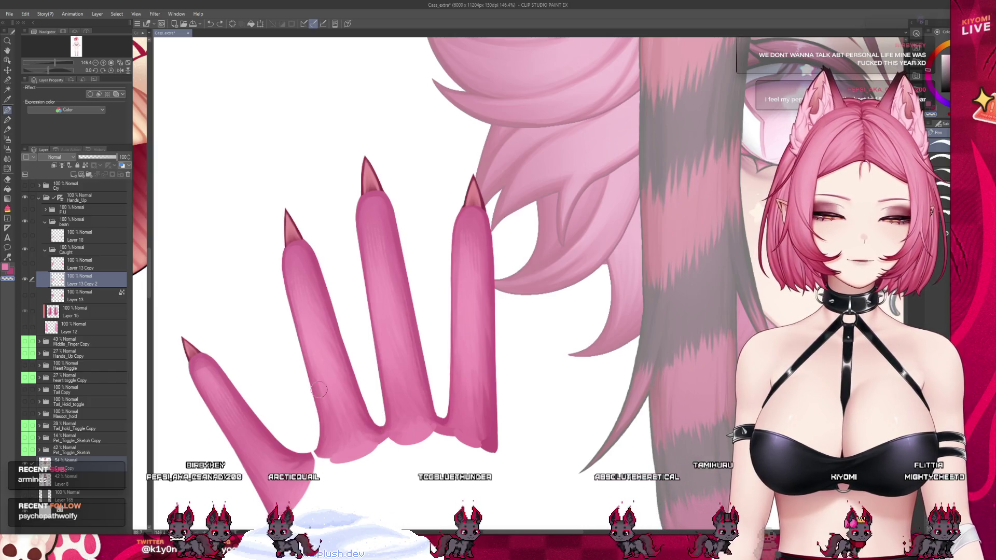
pyautogui.click(24, 295)
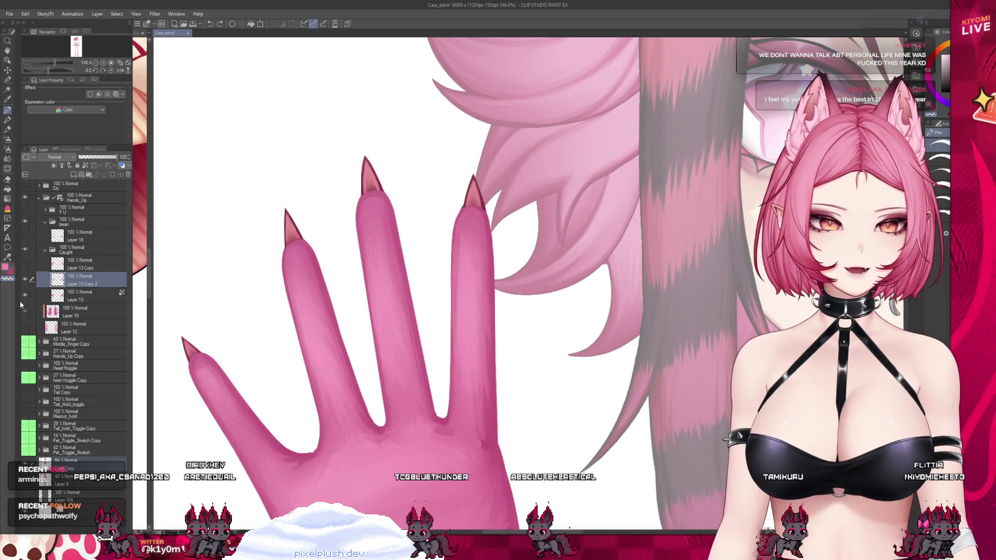
pyautogui.click(25, 281)
pyautogui.click(26, 281)
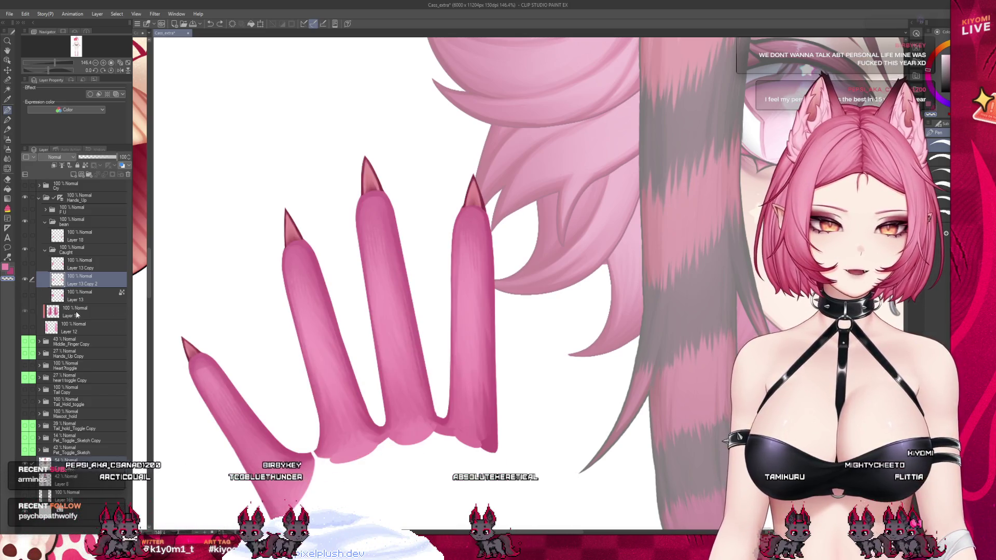
pyautogui.click(25, 296)
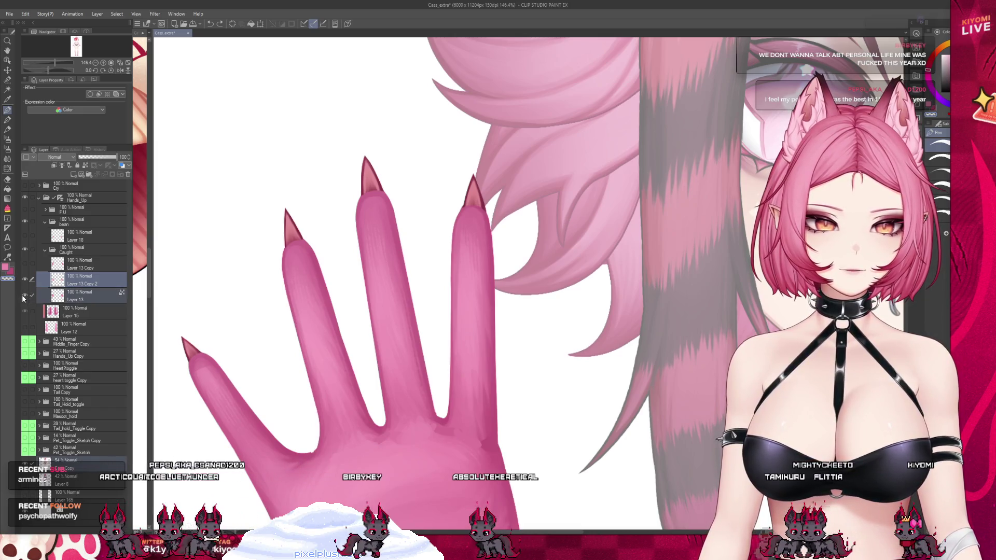
pyautogui.click(25, 296)
pyautogui.click(71, 282)
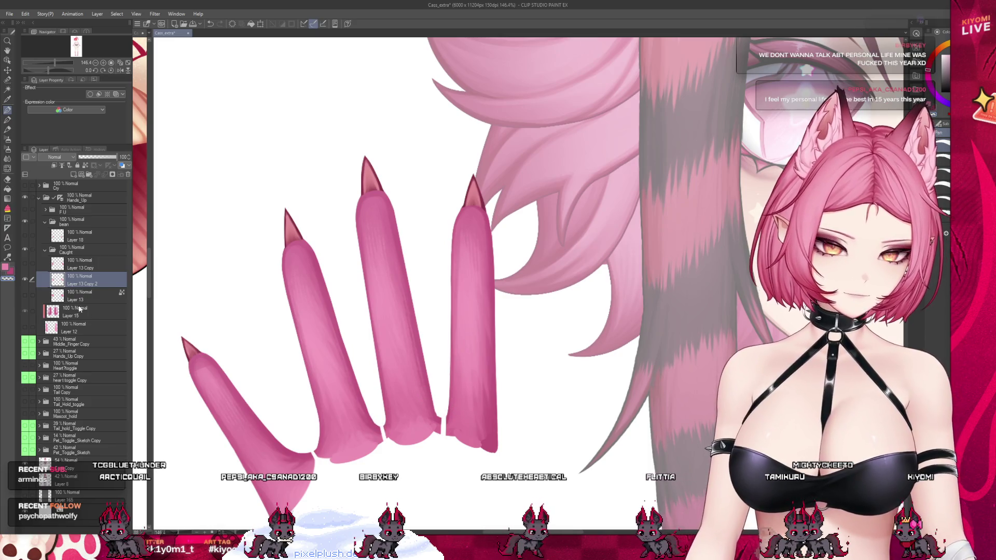
pyautogui.click(25, 295)
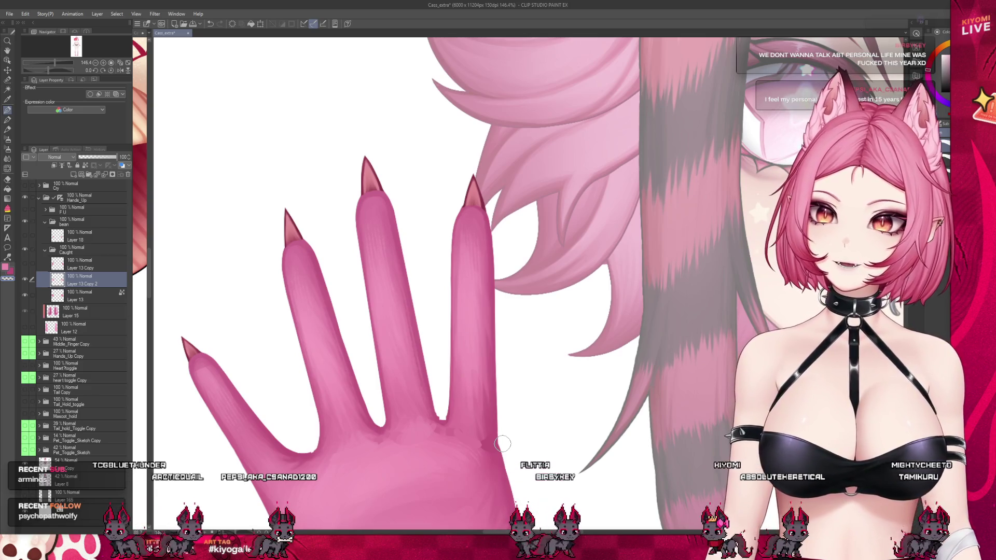
pyautogui.scroll(-1, 502, 443)
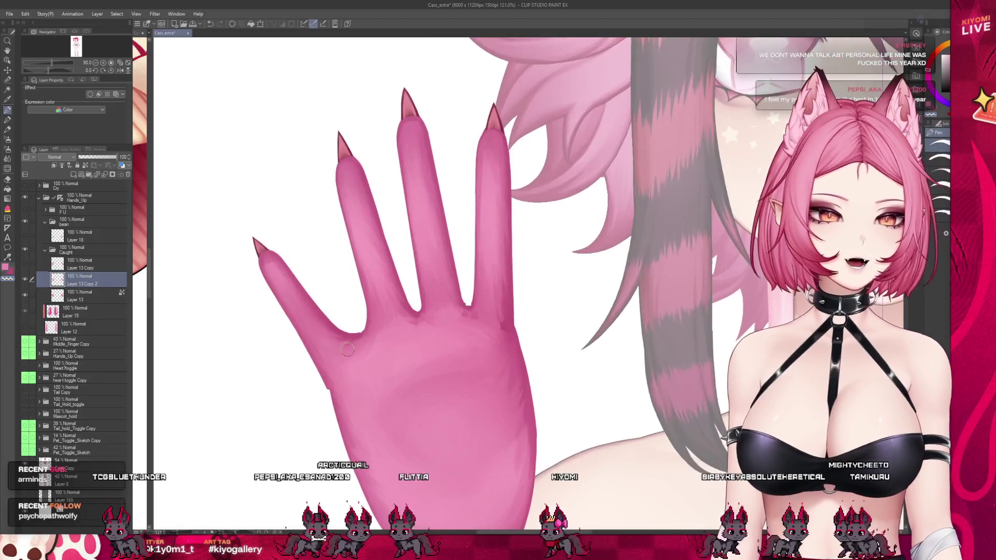
# Step: Paint a soft lighter pink stroke along the hand's left edge
pyautogui.click(7, 120)
pyautogui.scroll(1, 325, 390)
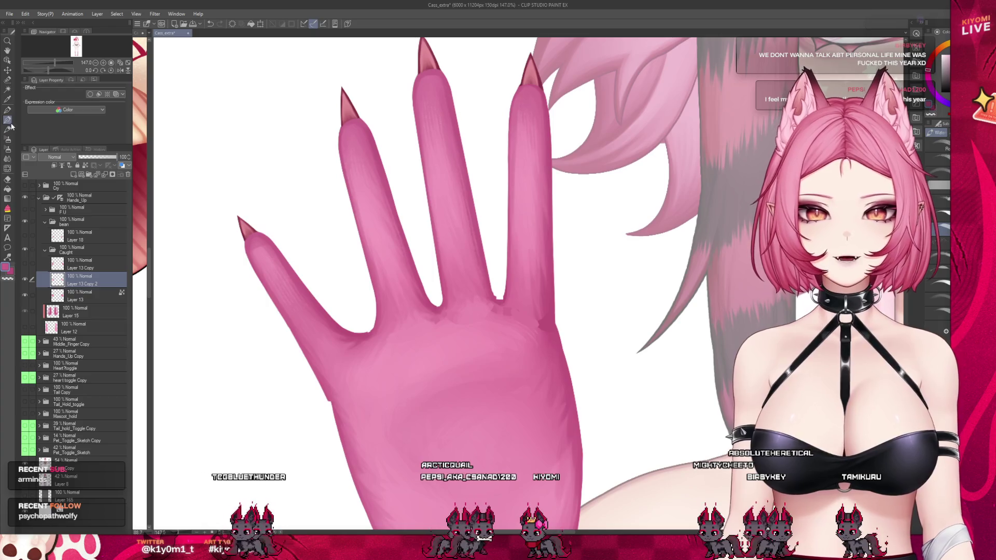
pyautogui.scroll(1, 311, 208)
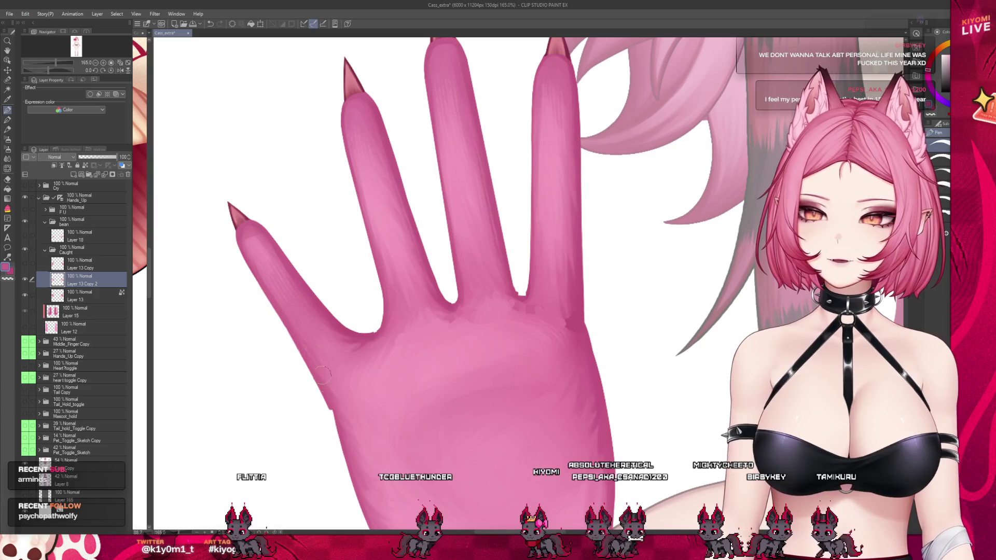
pyautogui.moveTo(333, 401); pyautogui.dragTo(338, 416)
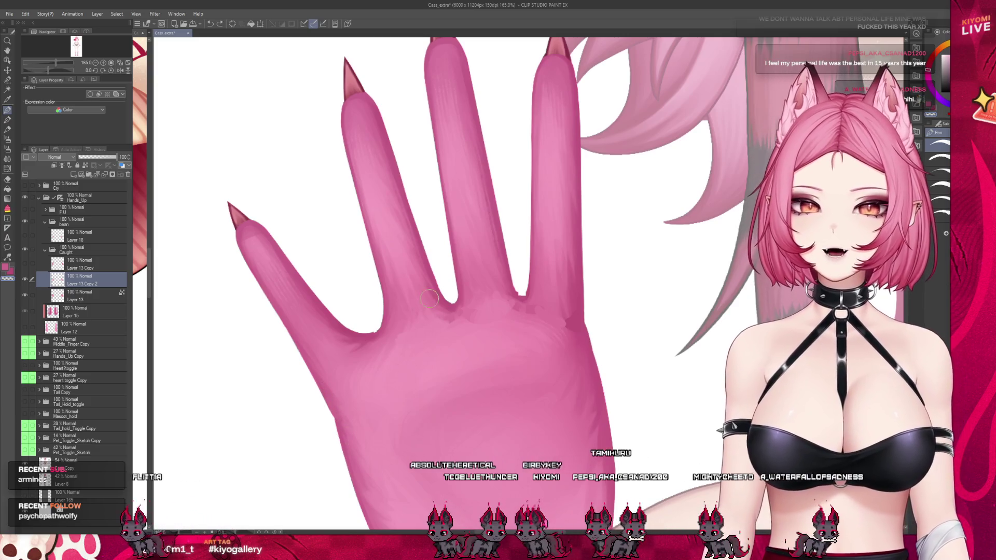
pyautogui.scroll(1, 351, 276)
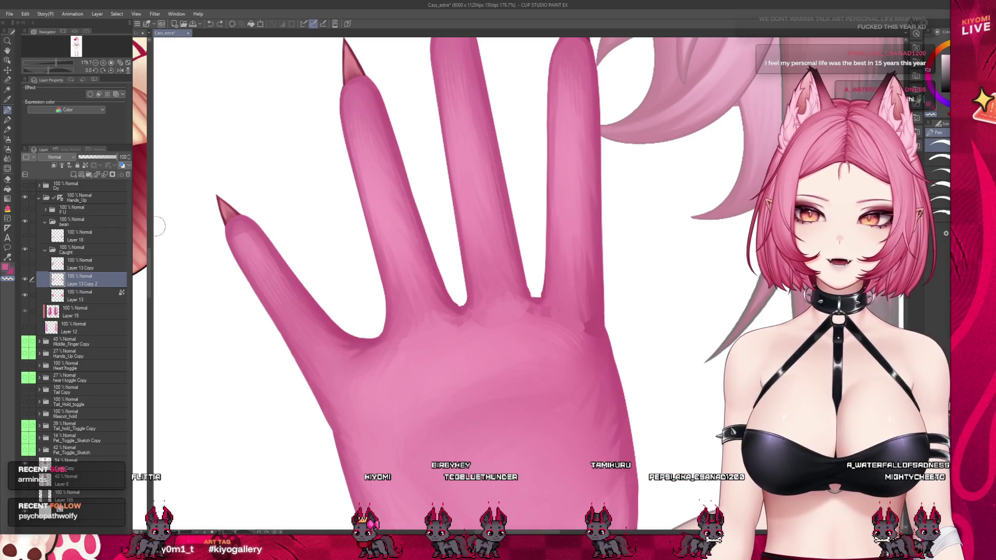
pyautogui.scroll(3, 376, 297)
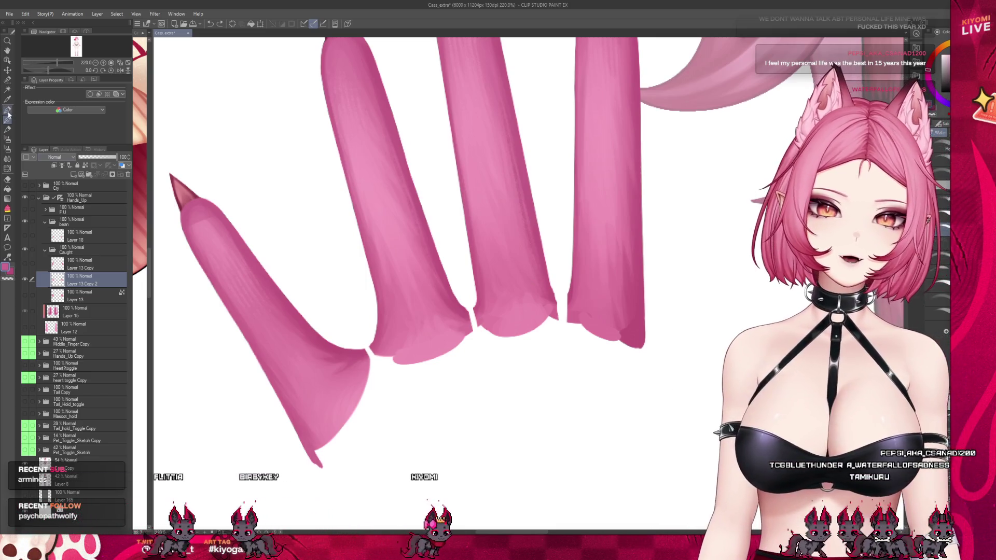
# Step: Trim the leftmost finger's end with a transparent Pen, repaint it pink, and return to Watercolor
pyautogui.press('p')
pyautogui.press('x')
pyautogui.moveTo(314, 456)
pyautogui.mouseDown()
pyautogui.moveTo(319, 463)
pyautogui.moveTo(330, 444)
pyautogui.mouseUp()
pyautogui.press('x')
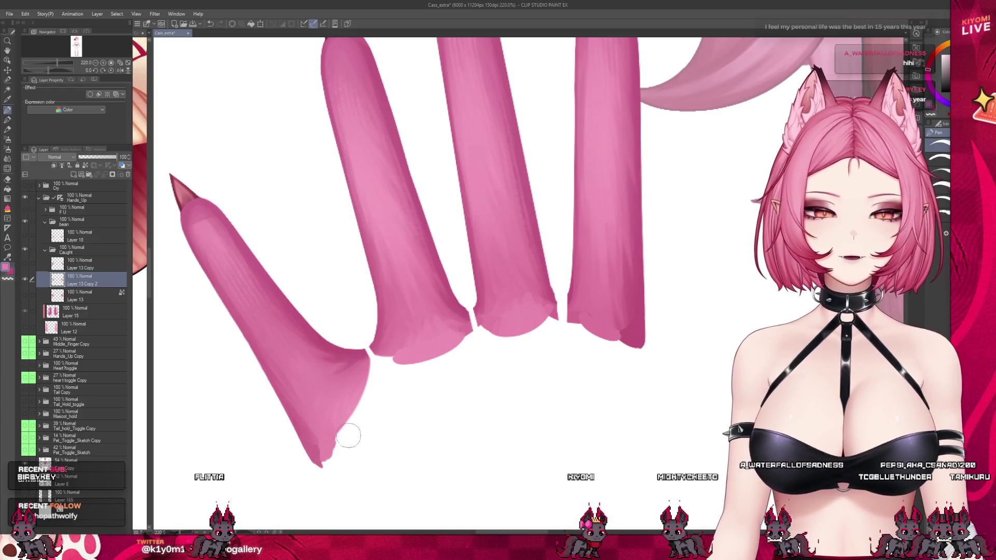
pyautogui.moveTo(333, 438)
pyautogui.mouseDown()
pyautogui.moveTo(319, 446)
pyautogui.moveTo(318, 430)
pyautogui.mouseUp()
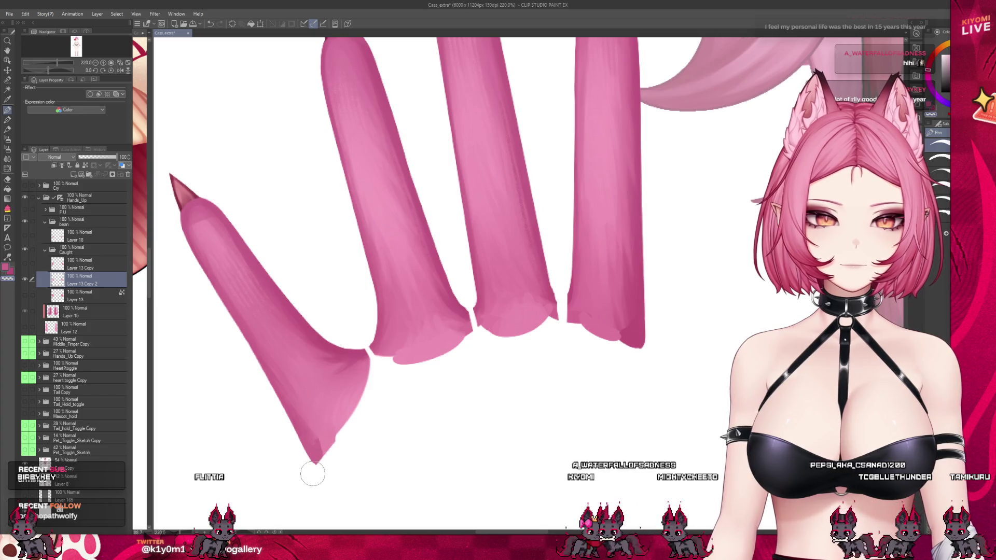
pyautogui.hotkey('ctrl', 'z')
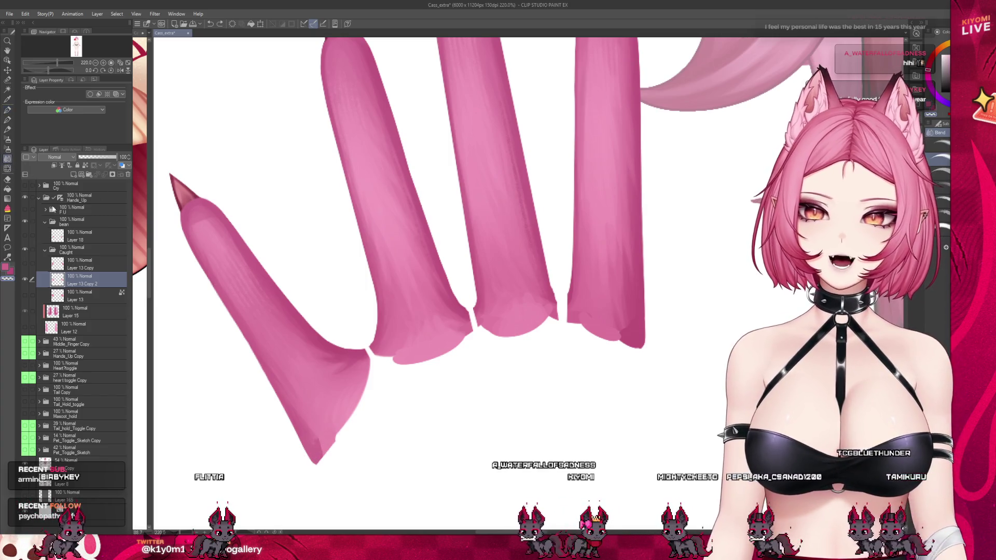
pyautogui.press('j')
pyautogui.press('b')
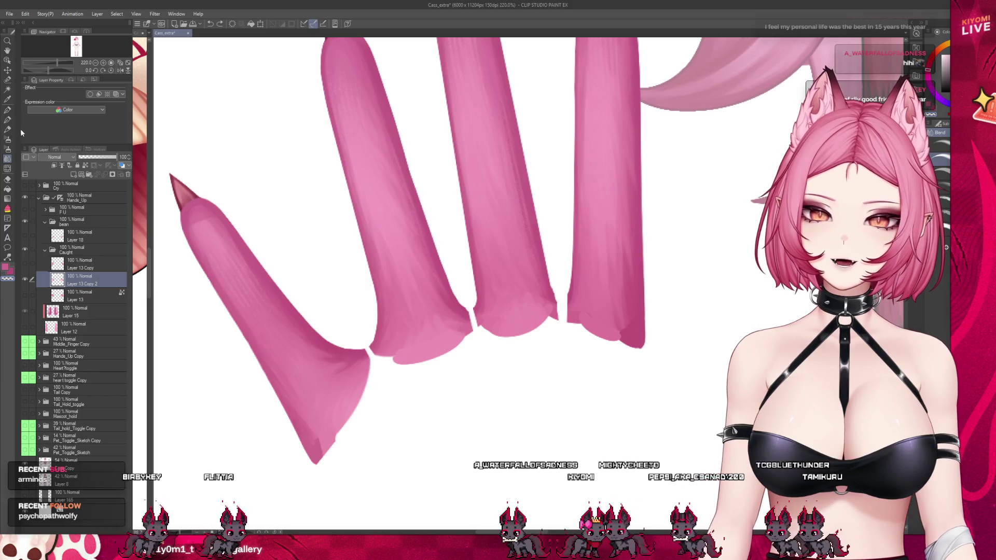
pyautogui.click(85, 165)
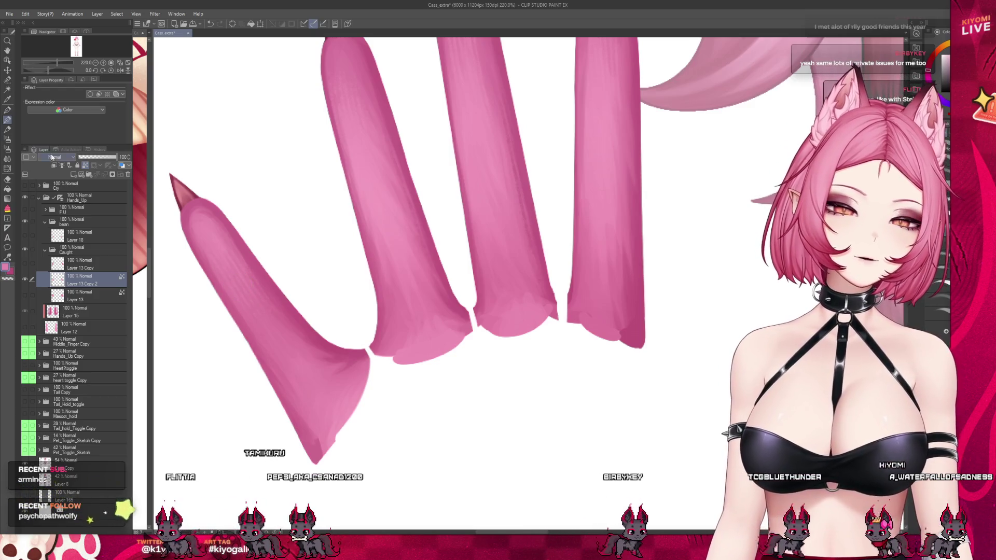
# Step: Select the leftmost finger with the Selection pen, then airbrush and blend its base to fade out
pyautogui.click(8, 139)
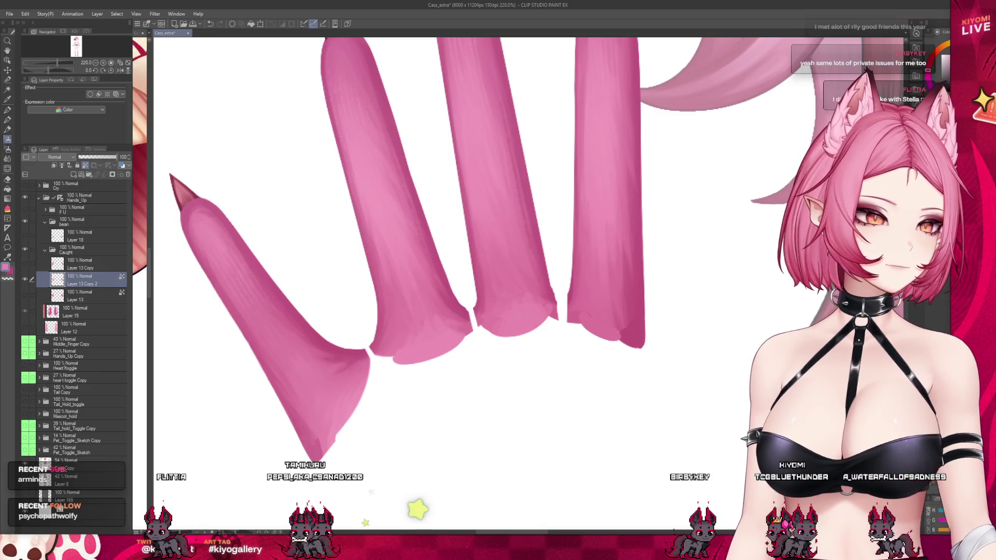
pyautogui.click(8, 79)
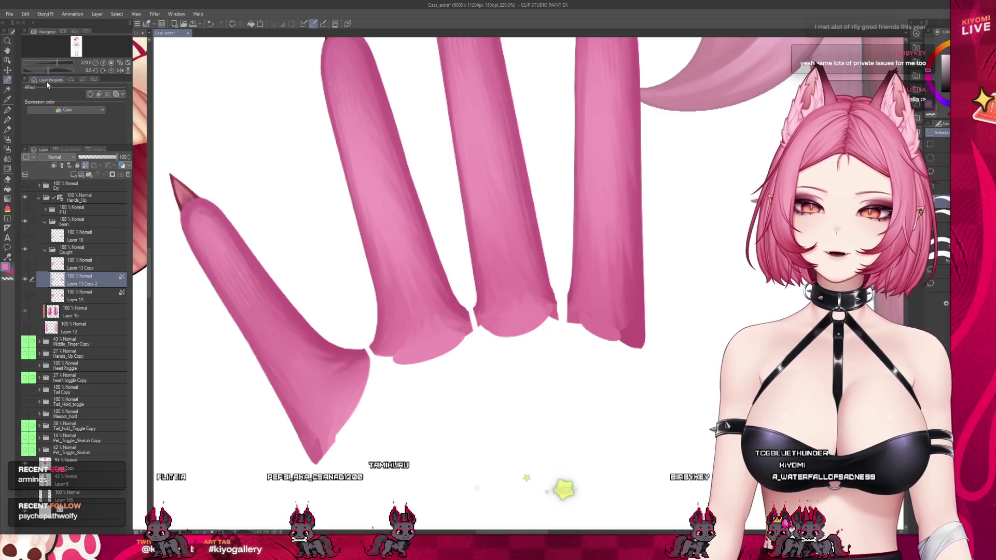
pyautogui.moveTo(346, 347)
pyautogui.mouseDown()
pyautogui.moveTo(368, 364)
pyautogui.moveTo(332, 342)
pyautogui.moveTo(301, 373)
pyautogui.moveTo(297, 411)
pyautogui.moveTo(215, 184)
pyautogui.moveTo(166, 223)
pyautogui.moveTo(174, 155)
pyautogui.mouseUp()
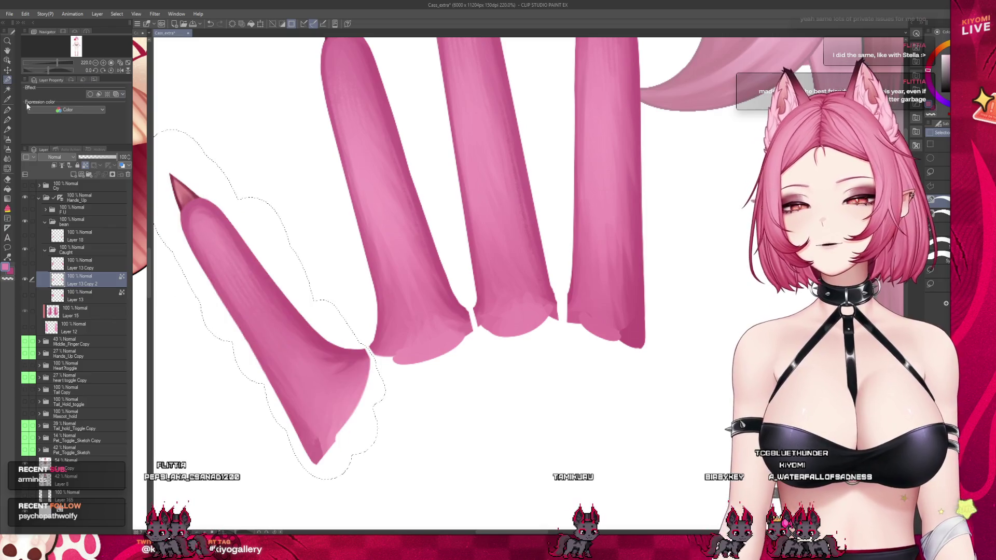
pyautogui.click(7, 139)
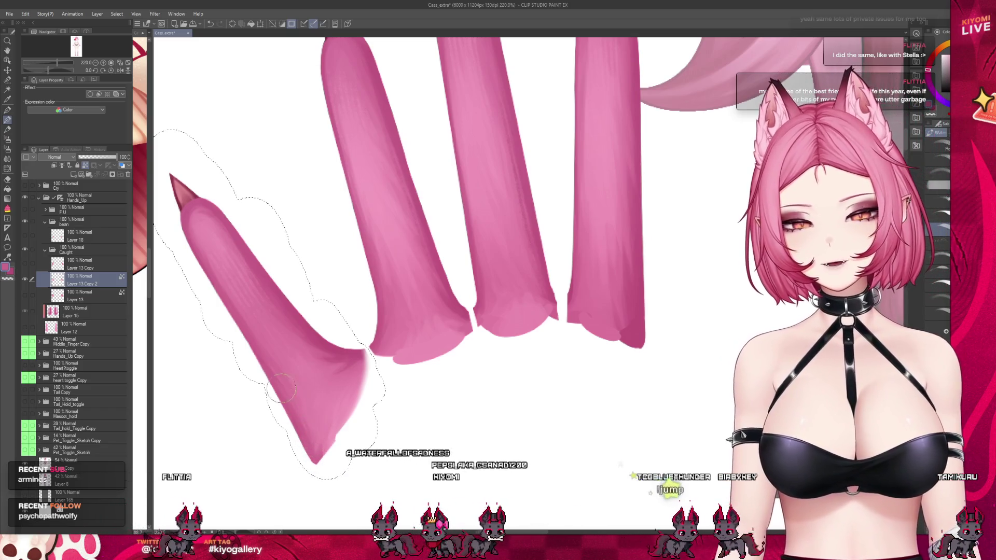
pyautogui.click(11, 160)
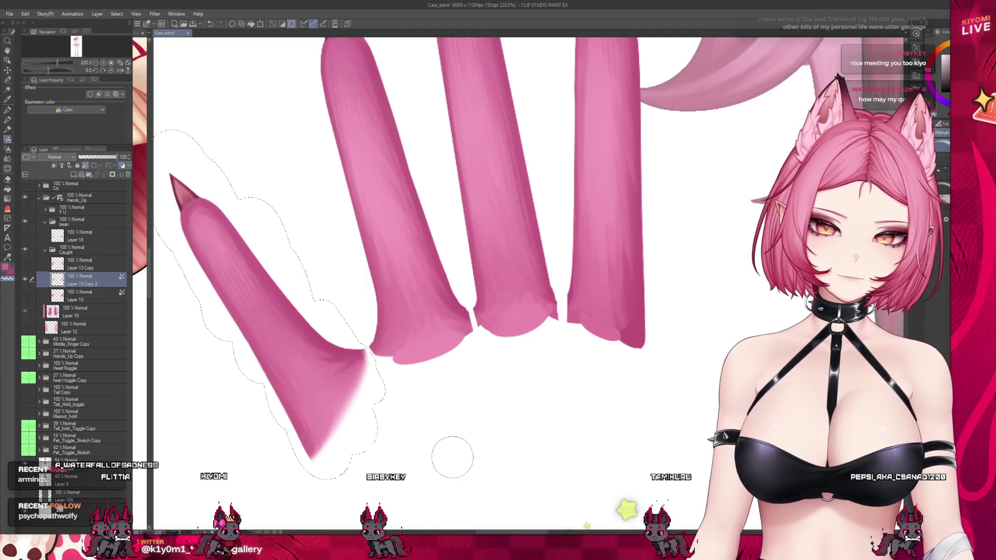
pyautogui.scroll(-5, 330, 286)
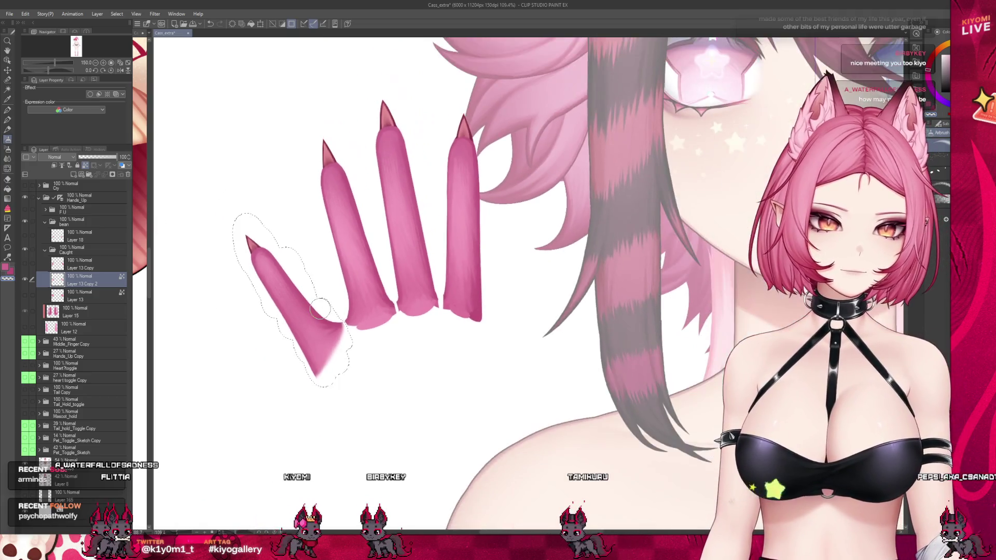
pyautogui.scroll(3, 330, 287)
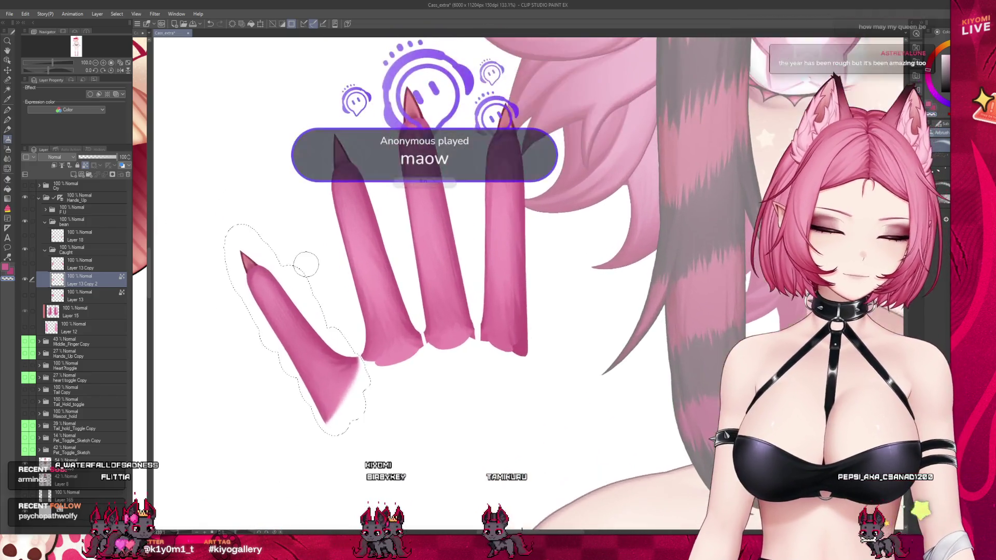
# Step: Cut and paste the selected finger onto new Layer 13 Copy 3, then deselect
pyautogui.hotkey('ctrl', 'x')
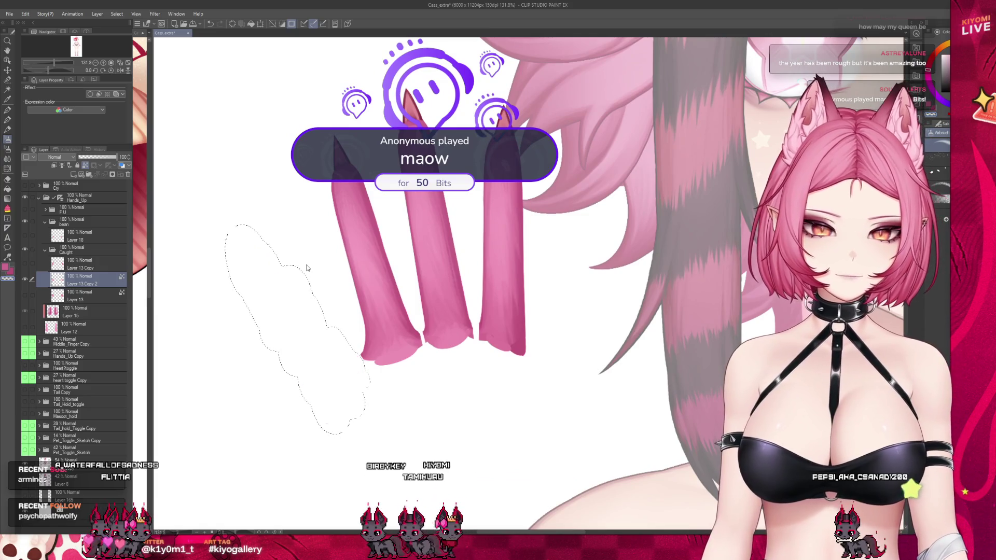
pyautogui.hotkey('ctrl', 'v')
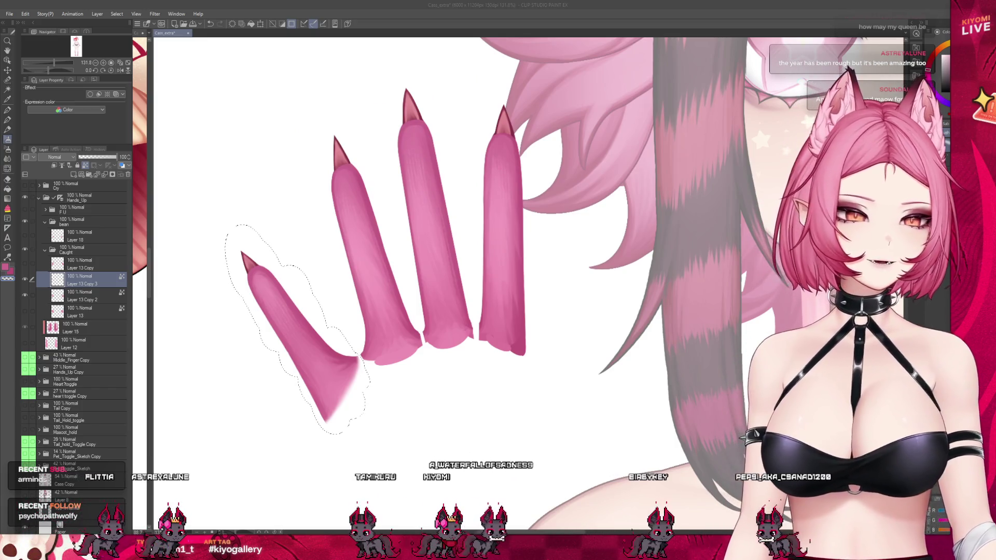
pyautogui.hotkey('ctrl', 'd')
pyautogui.scroll(2, 278, 251)
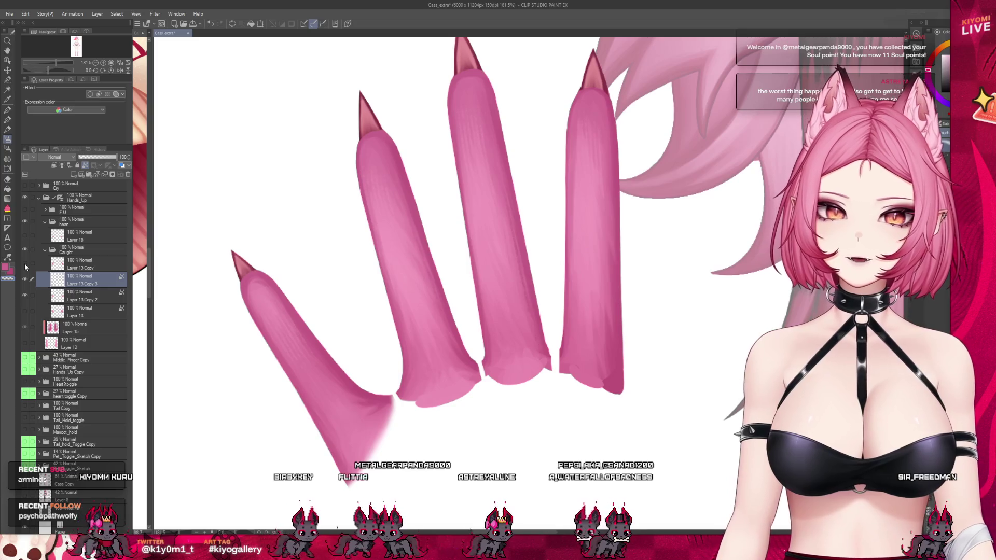
pyautogui.scroll(-2, 267, 333)
pyautogui.scroll(4, 296, 260)
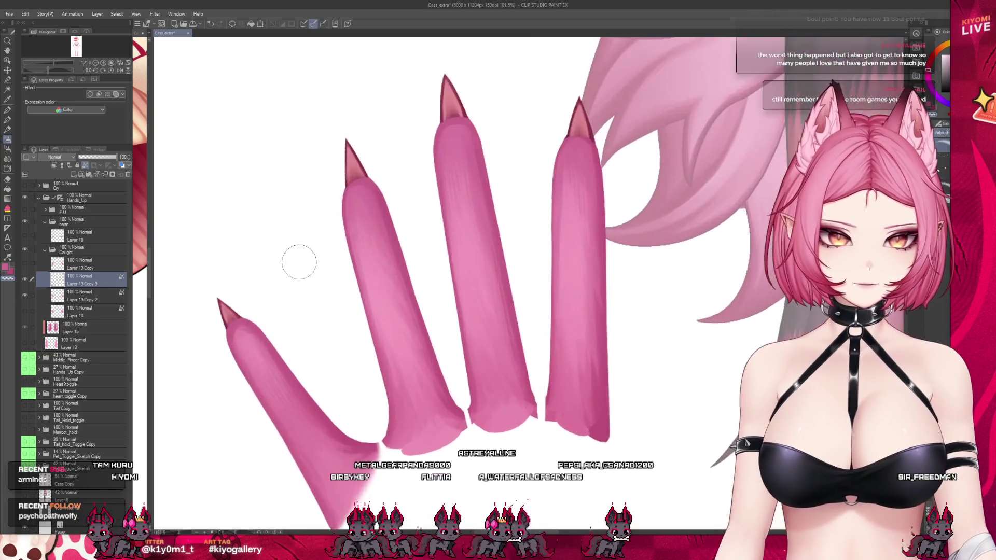
pyautogui.scroll(-2, 292, 256)
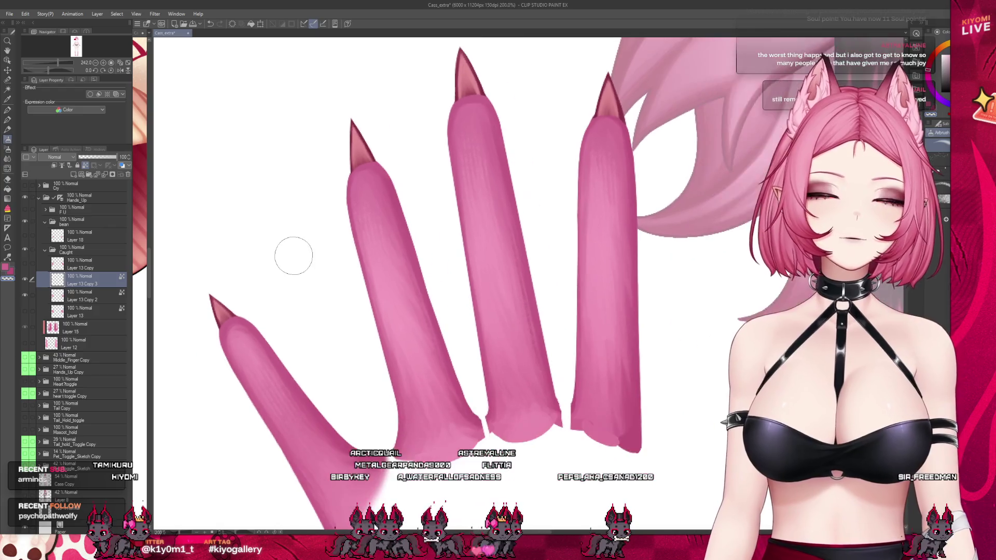
pyautogui.scroll(-2, 267, 244)
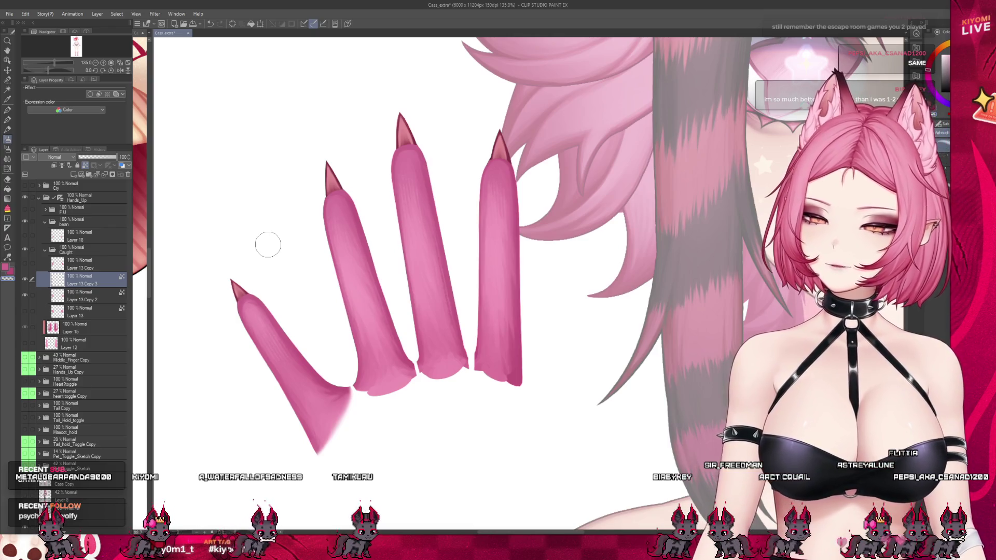
# Step: Compare the finger layer on and off, then move Layer 13 Copy 3 below Layer 13 Copy 2
pyautogui.scroll(1, 283, 218)
pyautogui.click(26, 280)
pyautogui.click(27, 280)
pyautogui.click(26, 278)
pyautogui.click(26, 278)
pyautogui.moveTo(111, 281); pyautogui.dragTo(82, 305)
# Step: Show the palm Layer 13, pick a brush, and return to painting on Layer 13 Copy 3
pyautogui.click(25, 310)
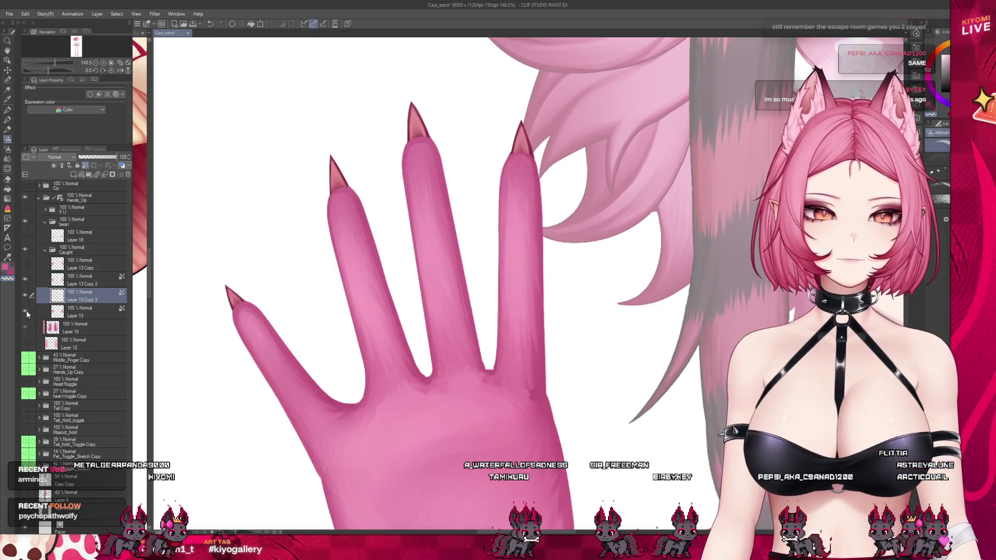
pyautogui.click(39, 311)
pyautogui.click(8, 169)
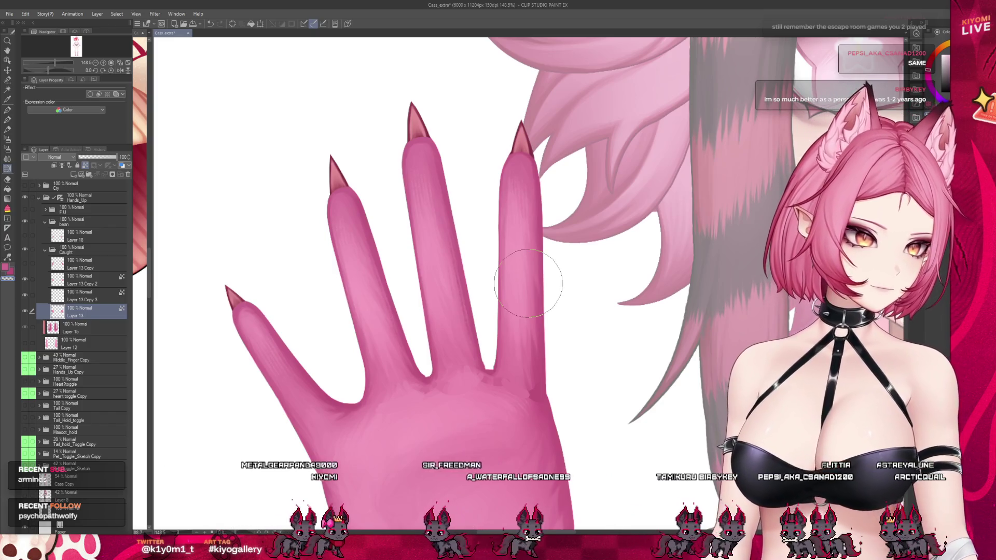
pyautogui.hotkey('alt', ']')
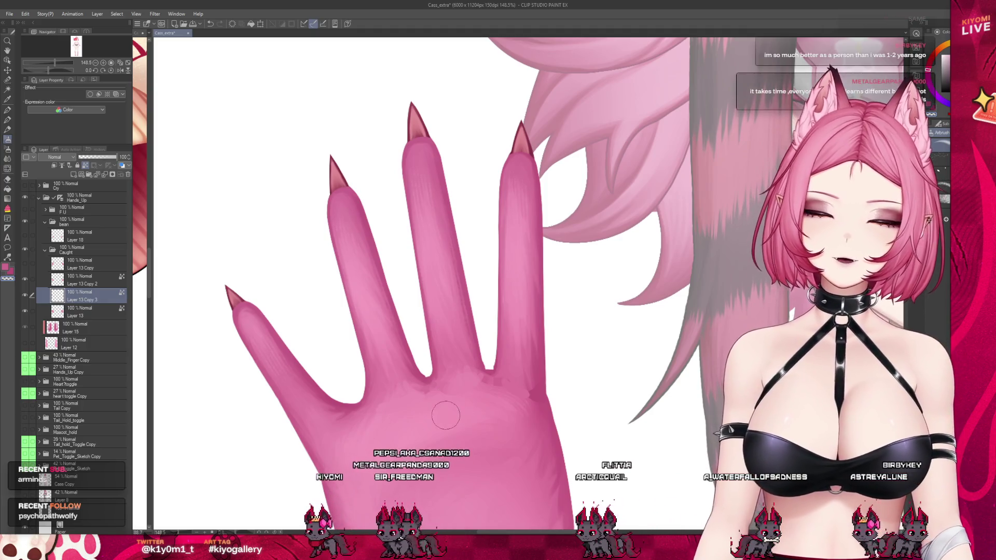
pyautogui.scroll(-2, 278, 338)
pyautogui.scroll(-1, 277, 335)
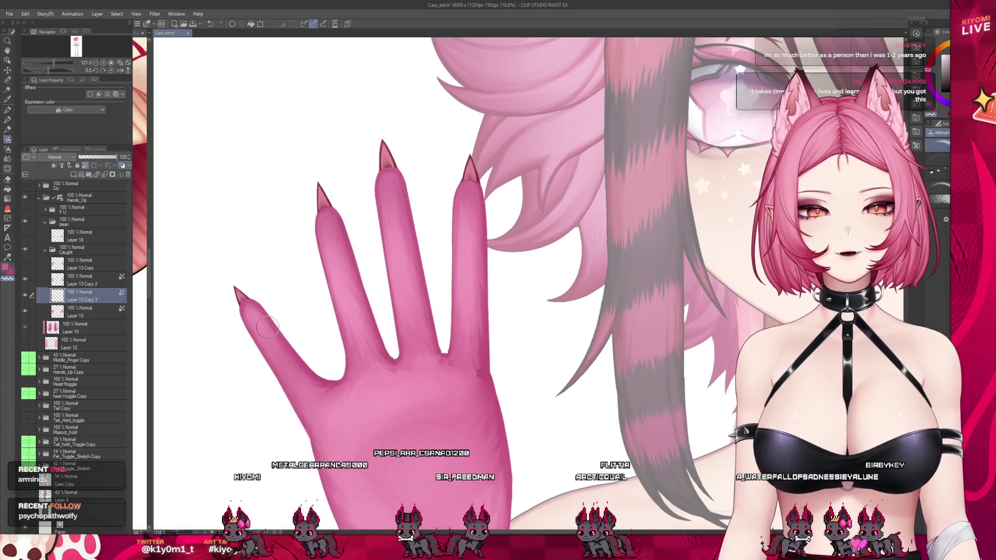
# Step: Save, then lighten the little fingertip with a Watercolor brush stroke
pyautogui.hotkey('ctrl', 's')
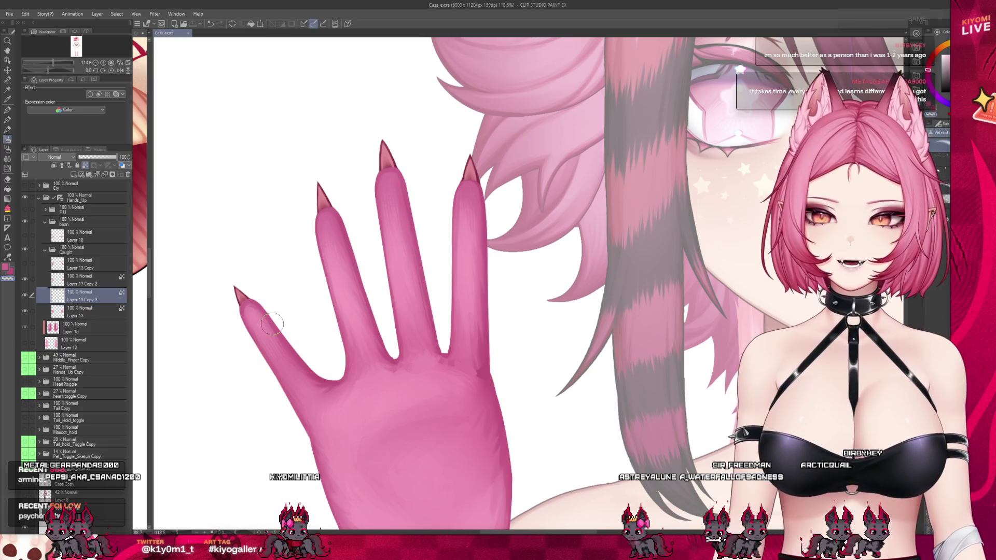
pyautogui.scroll(4, 273, 324)
pyautogui.press('b')
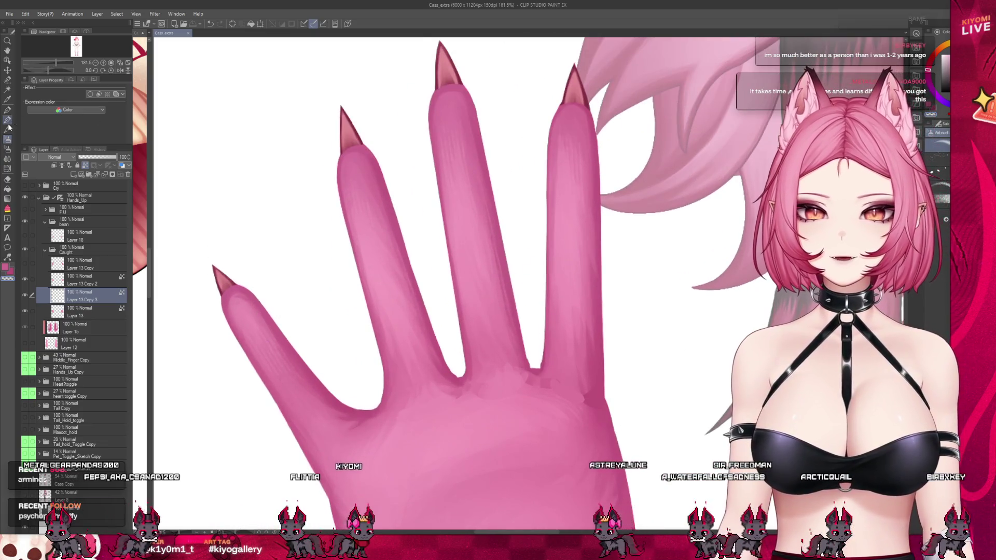
pyautogui.scroll(2, 341, 167)
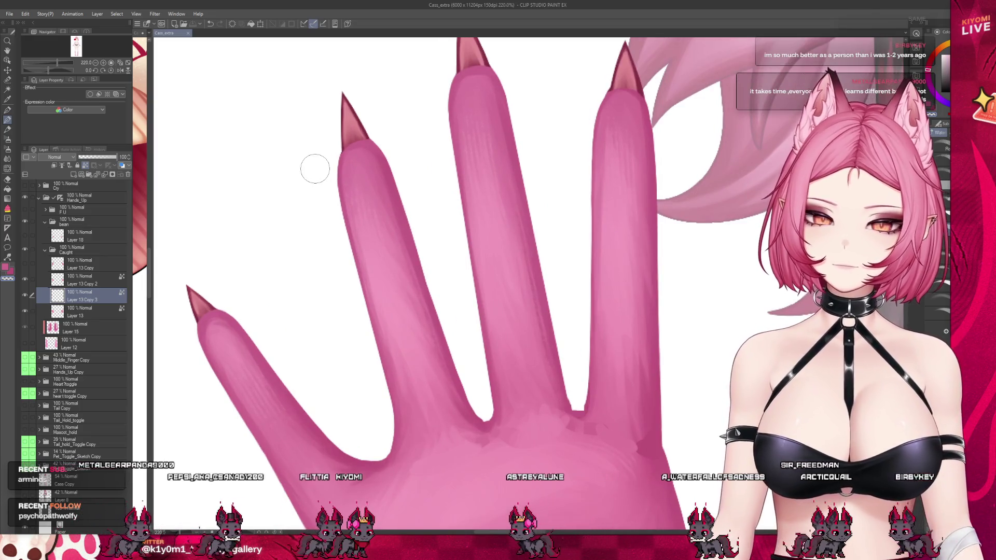
pyautogui.moveTo(222, 328); pyautogui.dragTo(209, 323)
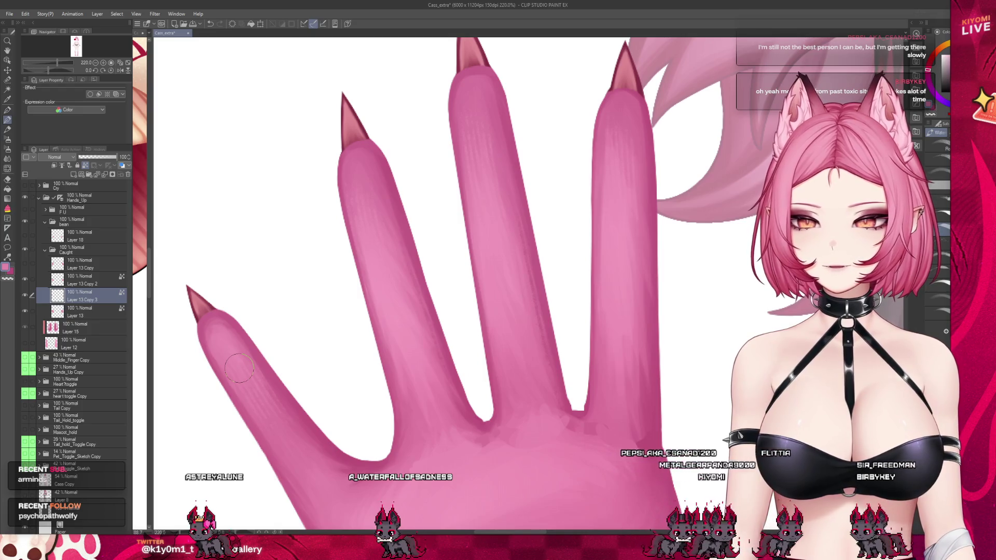
# Step: Enlarge the brush size and save the file again
pyautogui.scroll(-2, 257, 197)
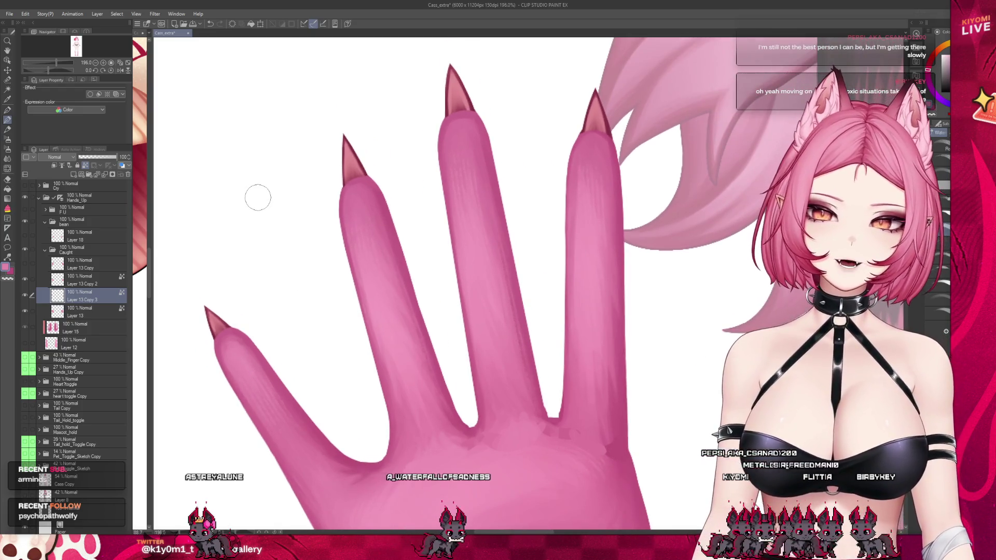
pyautogui.moveTo(257, 351); pyautogui.dragTo(247, 345)
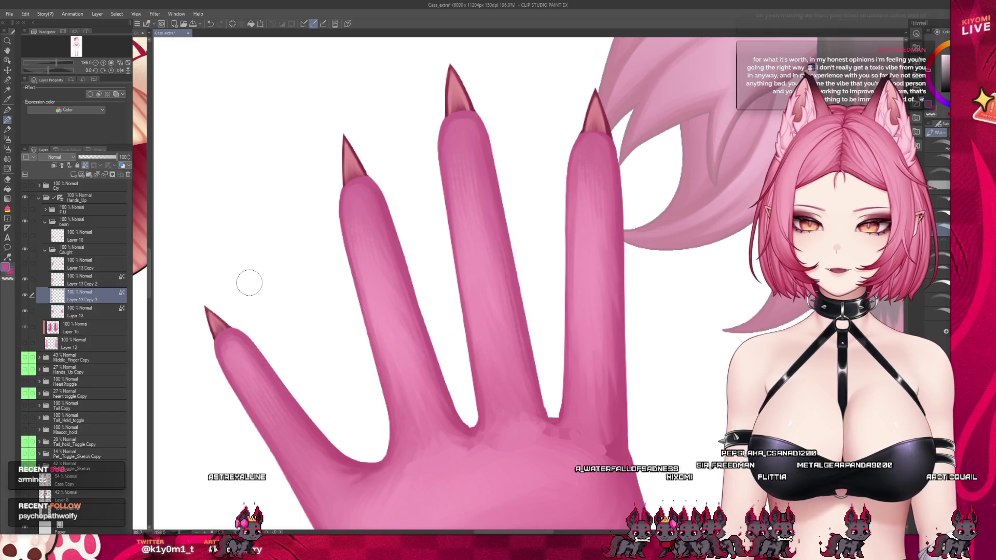
pyautogui.scroll(-4, 244, 307)
pyautogui.scroll(1, 243, 307)
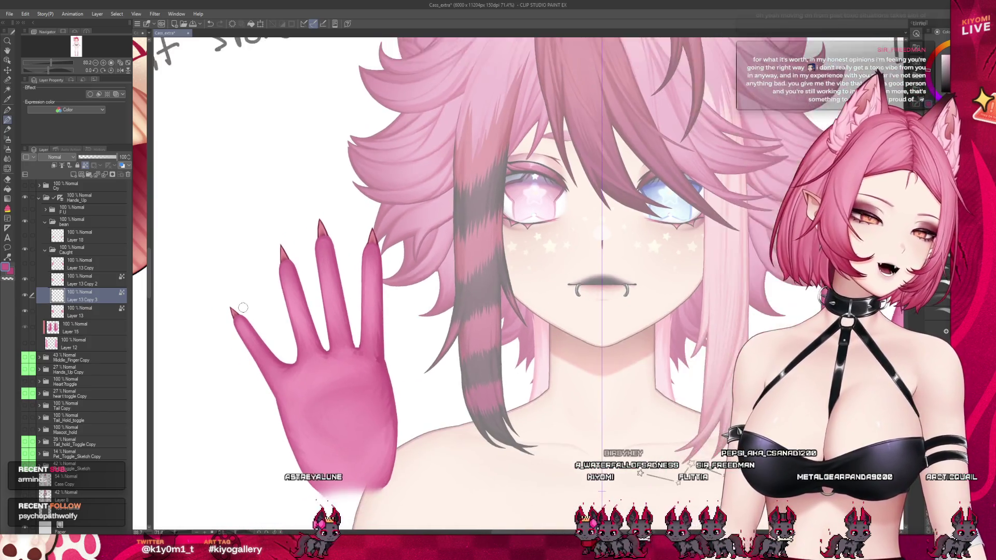
pyautogui.hotkey('ctrl', 's')
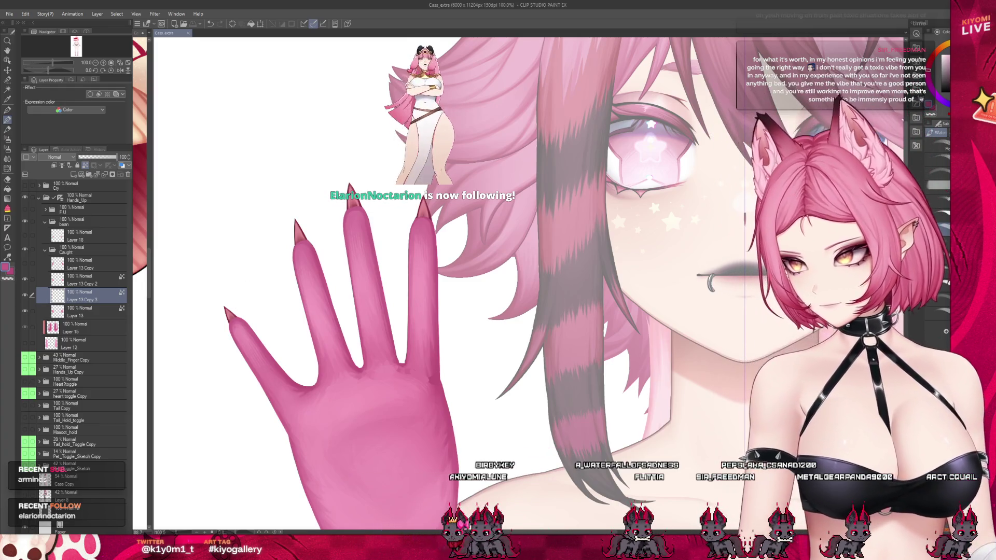
pyautogui.scroll(2, 263, 293)
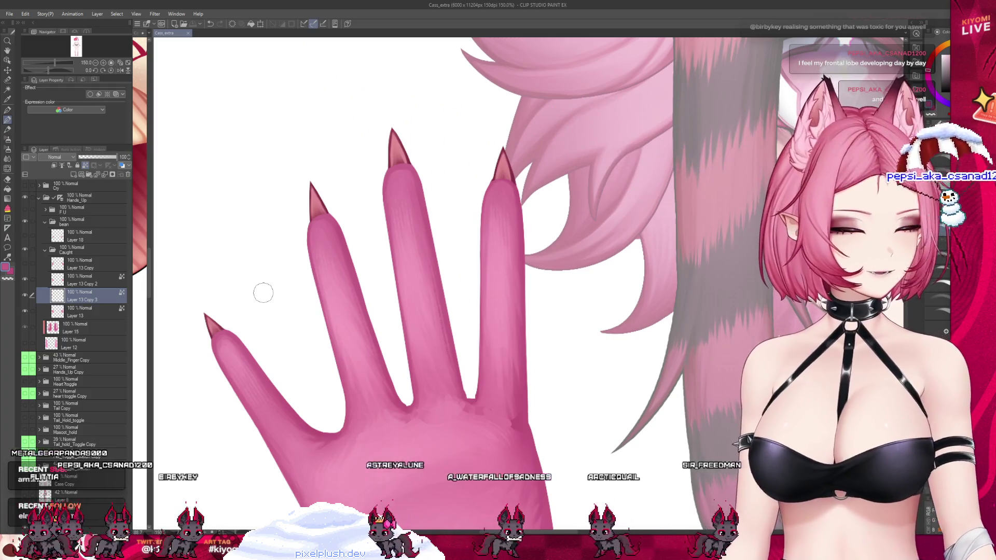
pyautogui.scroll(2, 216, 282)
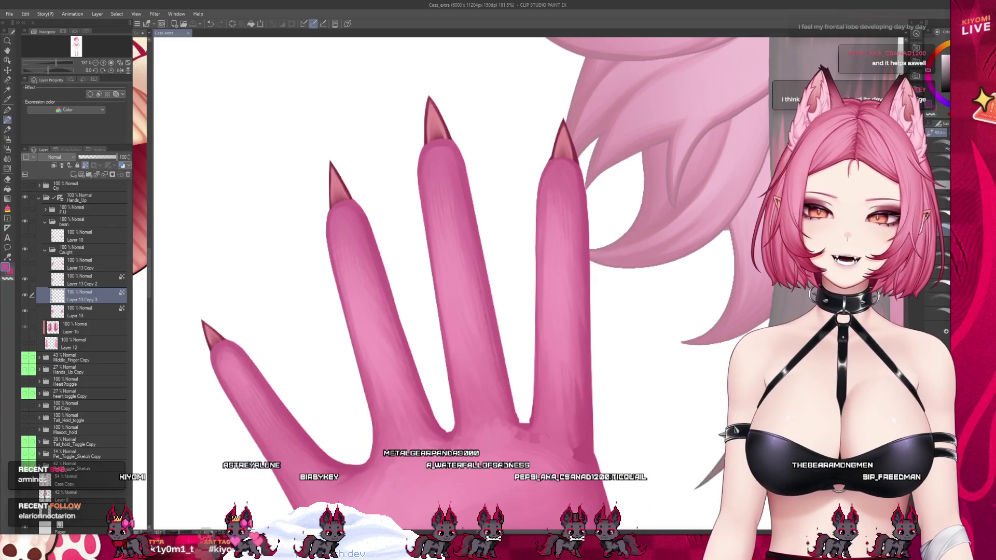
# Step: Zoom out and select Layer 13 Copy 2, which holds the three raised fingers
pyautogui.scroll(-2, 369, 240)
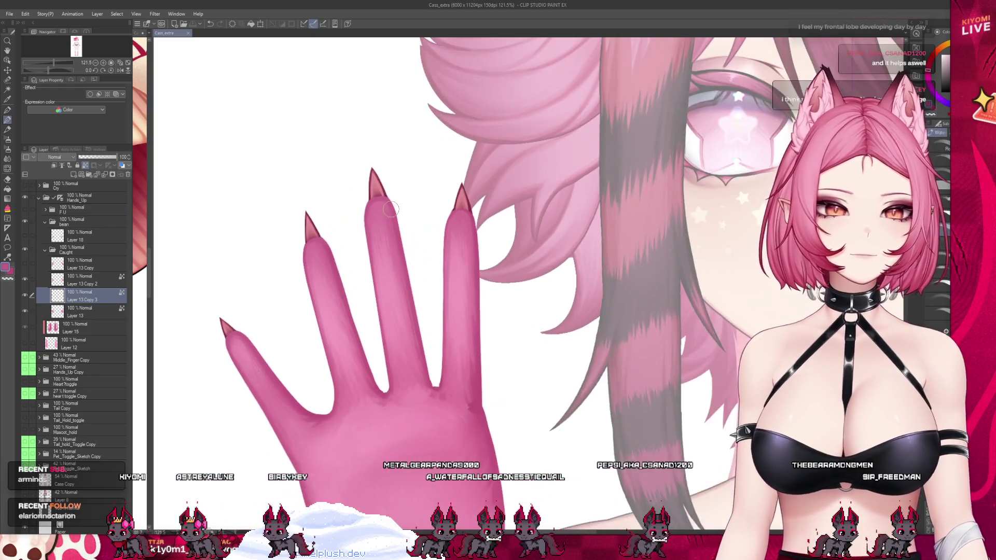
pyautogui.scroll(3, 368, 240)
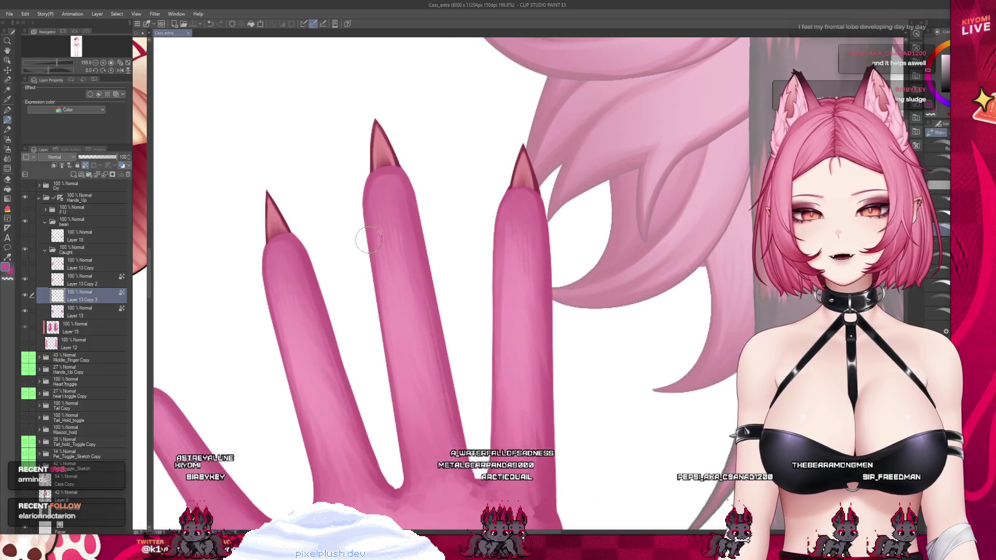
pyautogui.scroll(-2, 326, 276)
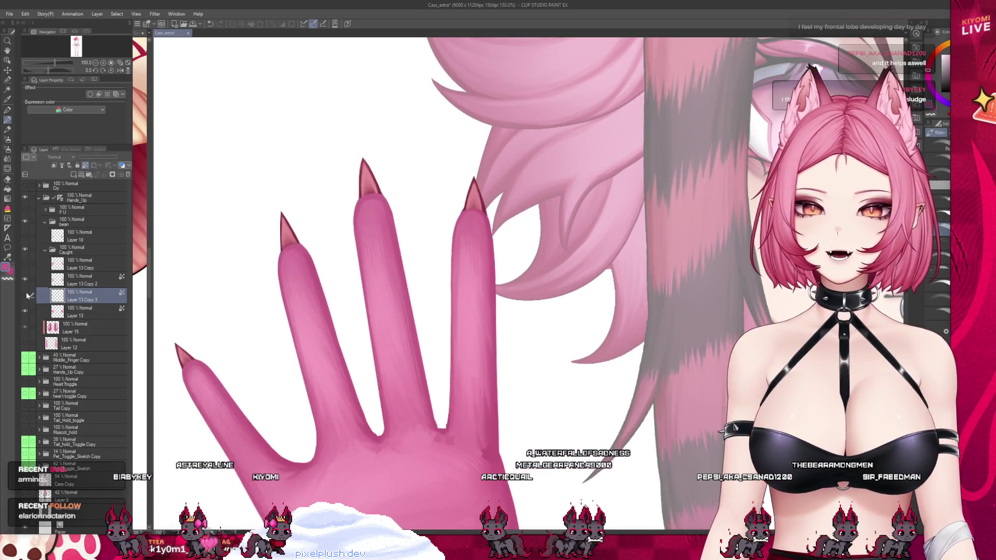
pyautogui.click(57, 281)
pyautogui.scroll(-1, 318, 399)
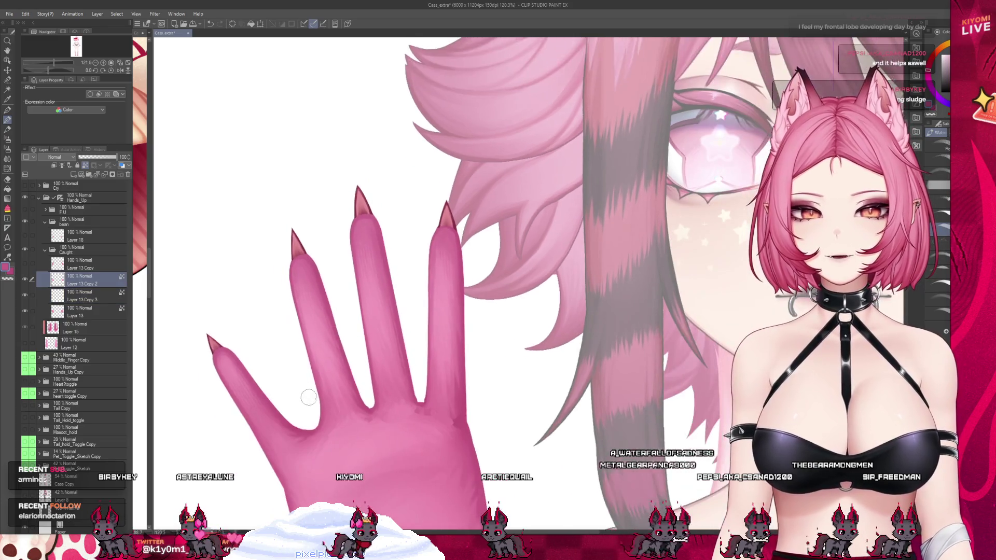
pyautogui.scroll(1, 319, 399)
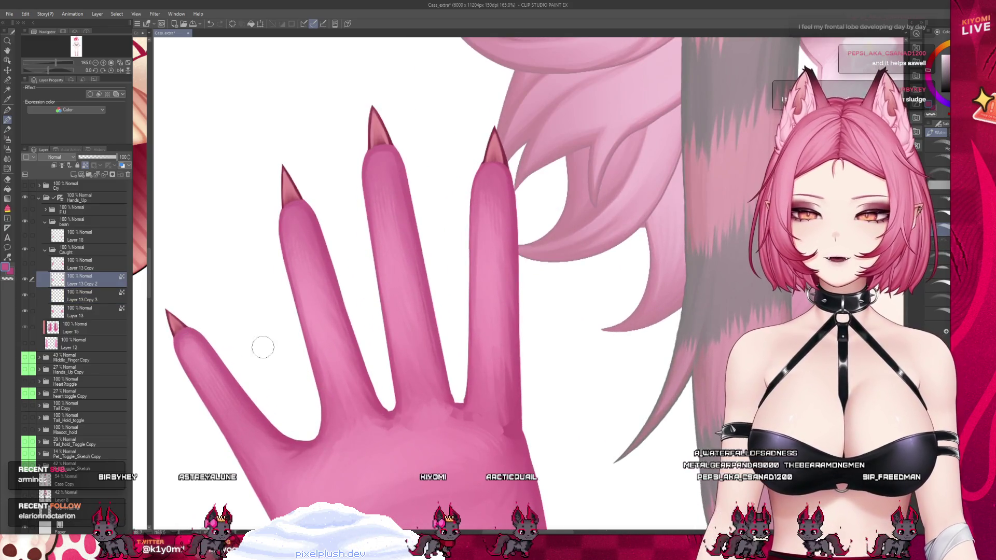
pyautogui.scroll(1, 337, 402)
pyautogui.scroll(1, 337, 402)
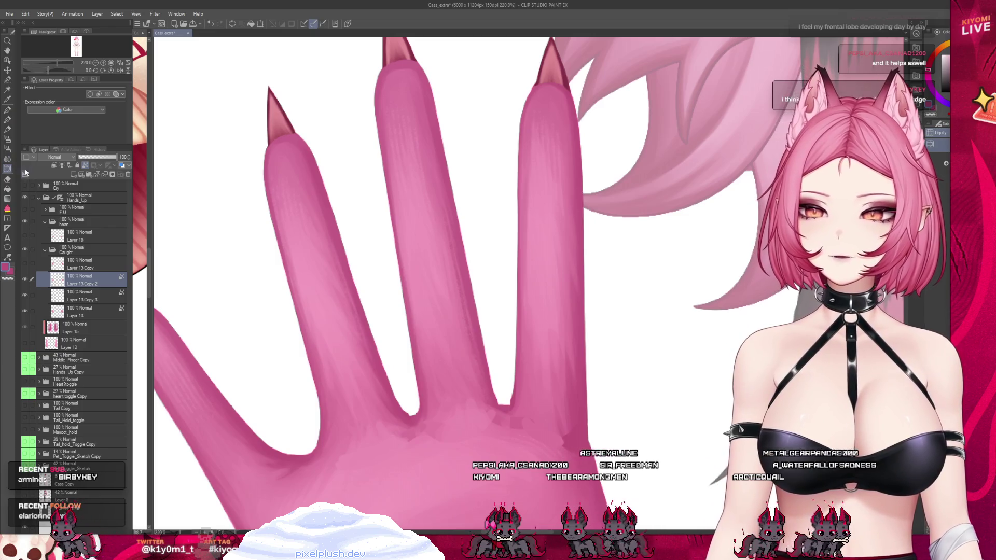
pyautogui.press('b')
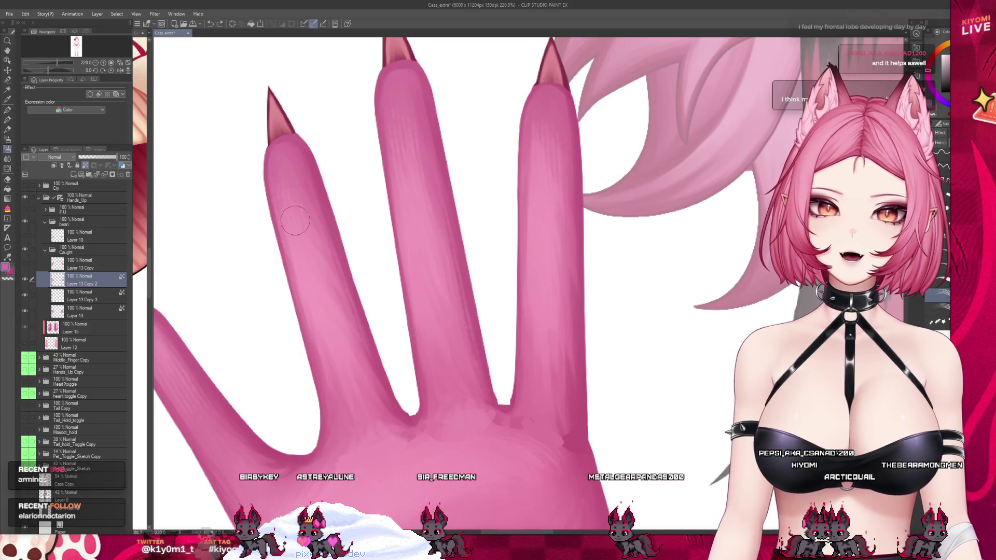
pyautogui.scroll(-2, 296, 362)
pyautogui.scroll(-1, 295, 362)
pyautogui.press('b')
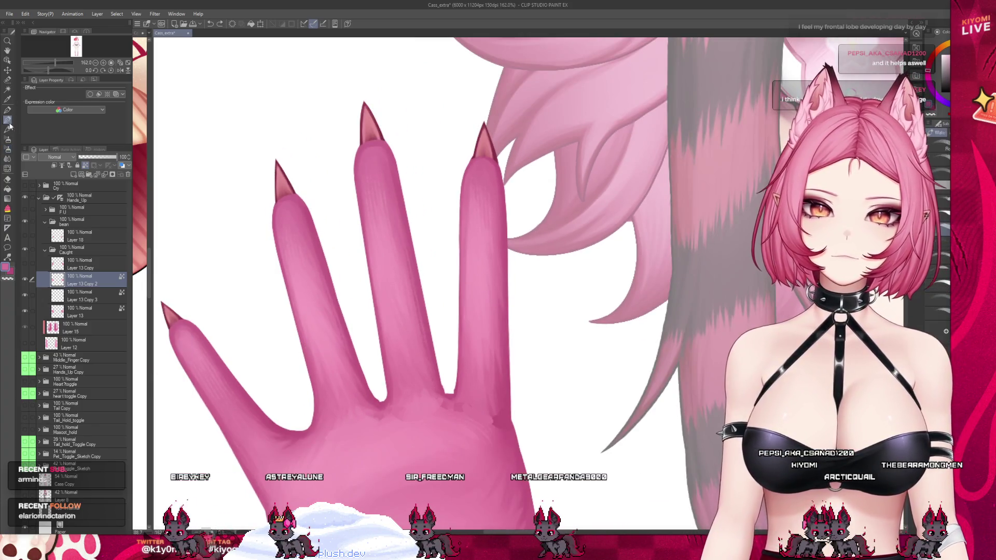
# Step: Hide Layer 13 Copy 3, lasso the left finger, and paste it onto a new layer
pyautogui.click(25, 295)
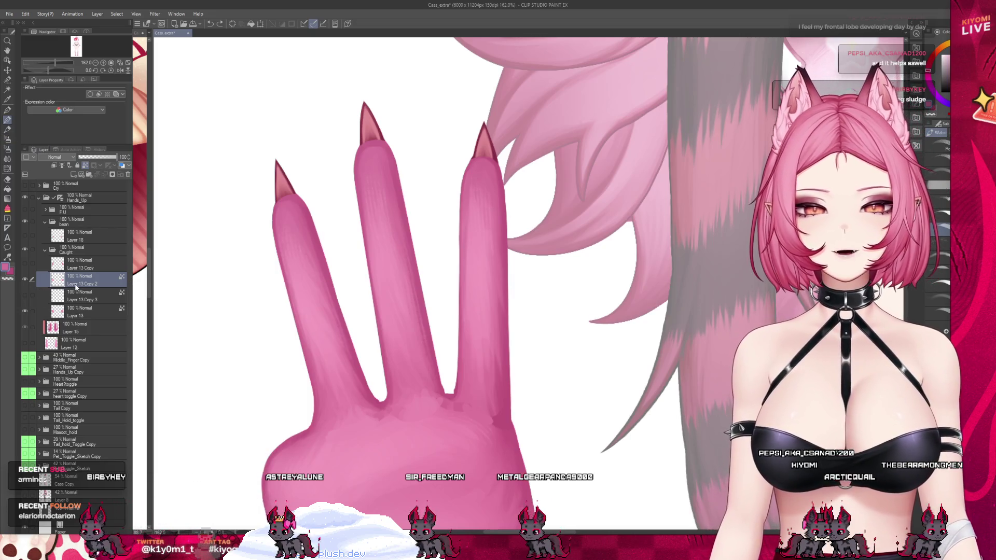
pyautogui.click(24, 279)
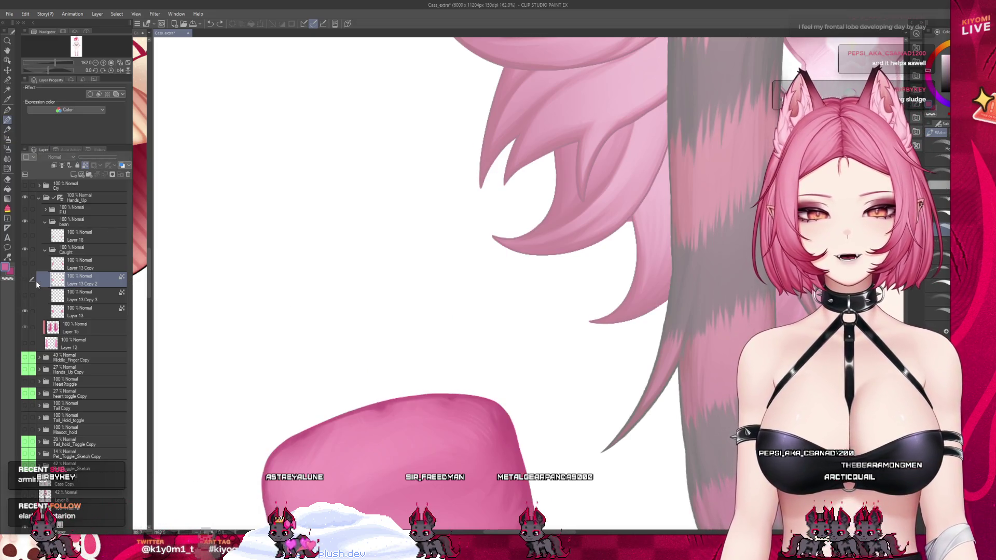
pyautogui.click(25, 279)
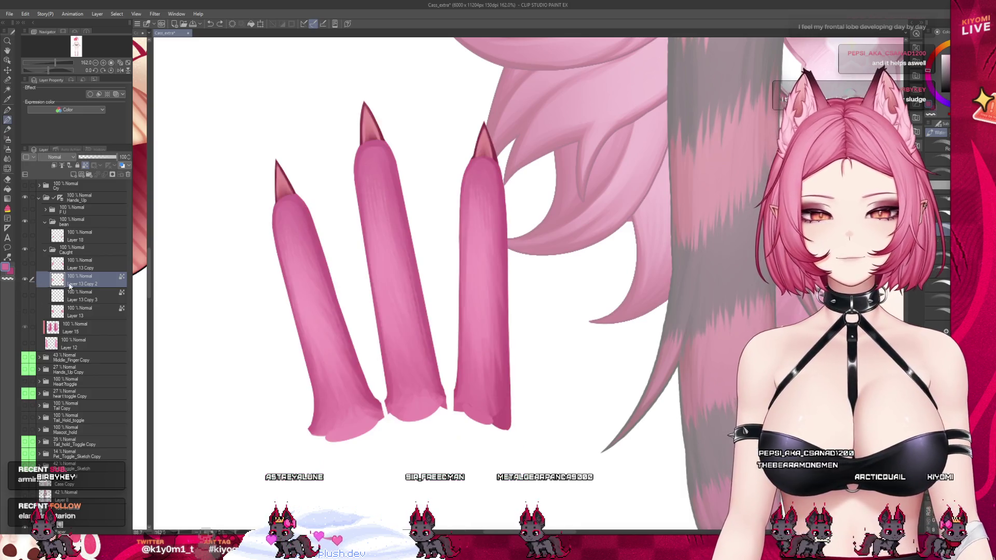
pyautogui.click(8, 80)
pyautogui.moveTo(365, 388)
pyautogui.mouseDown()
pyautogui.moveTo(374, 423)
pyautogui.moveTo(342, 384)
pyautogui.moveTo(308, 389)
pyautogui.moveTo(288, 265)
pyautogui.moveTo(327, 291)
pyautogui.moveTo(311, 218)
pyautogui.moveTo(296, 275)
pyautogui.moveTo(278, 164)
pyautogui.moveTo(282, 177)
pyautogui.mouseUp()
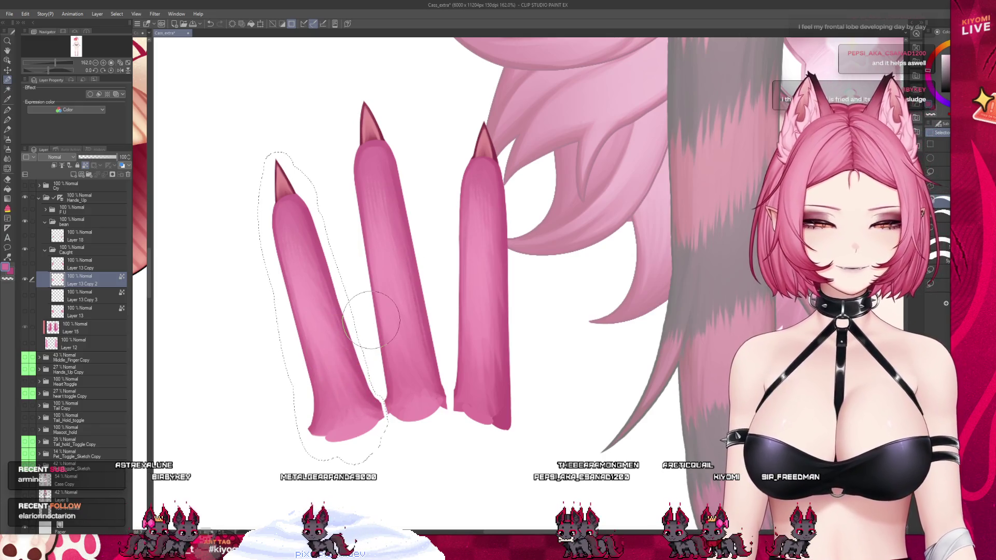
pyautogui.hotkey('ctrl', 'x')
pyautogui.hotkey('ctrl', 'v')
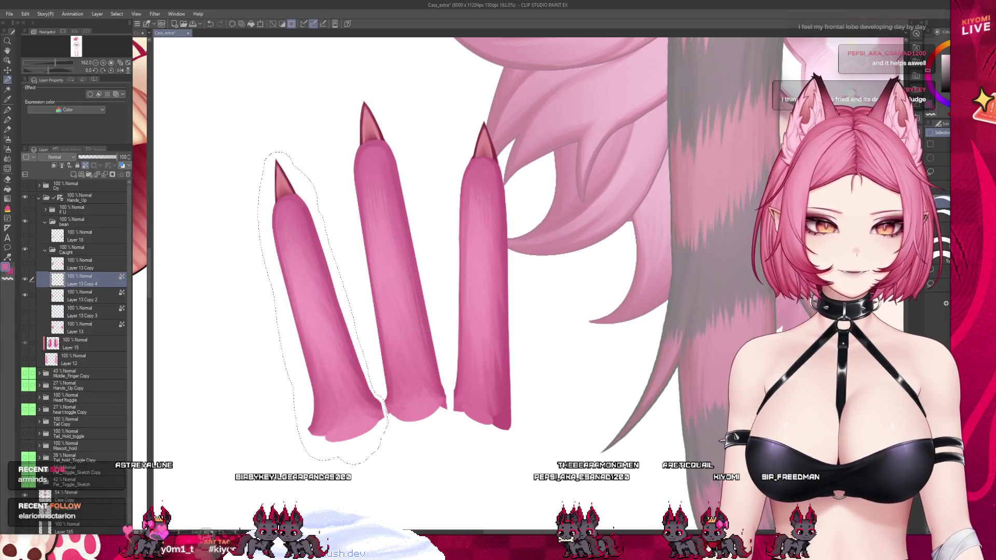
# Step: Hide Layer 13 Copy 2 and select the new Layer 13 Copy 4
pyautogui.click(83, 295)
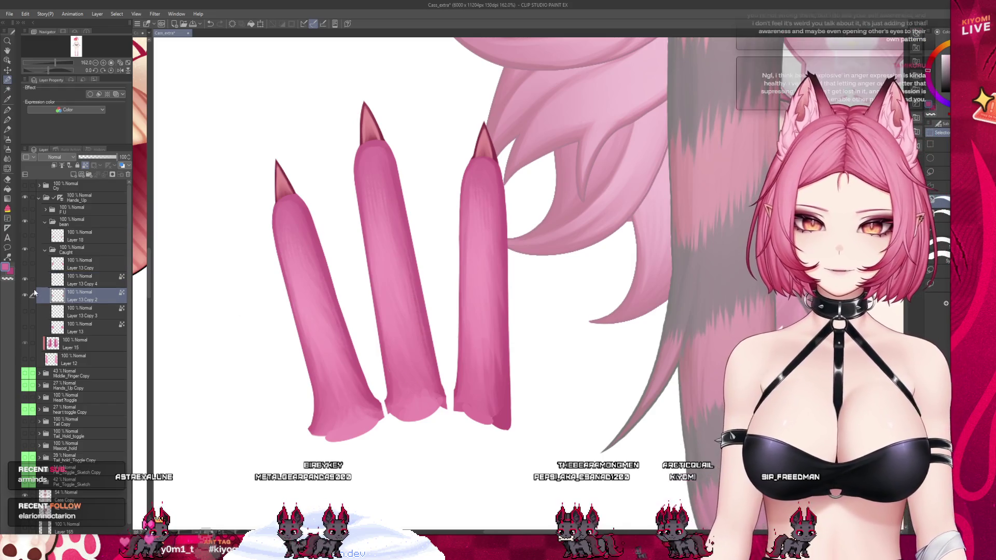
pyautogui.click(25, 295)
pyautogui.click(25, 295)
pyautogui.click(25, 294)
pyautogui.click(98, 281)
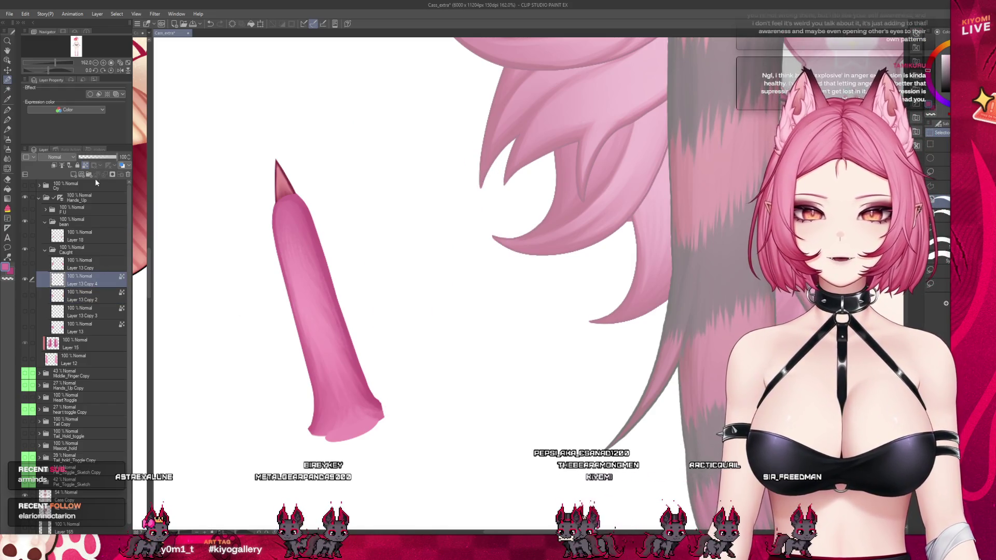
pyautogui.scroll(2, 222, 236)
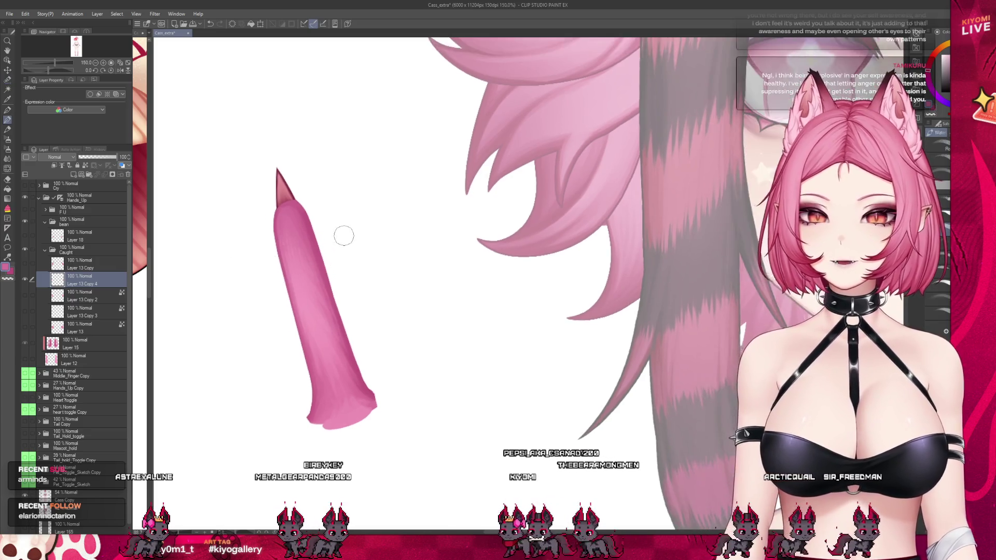
# Step: Airbrush soft, darker shading along the finger's bottom edge
pyautogui.click(7, 139)
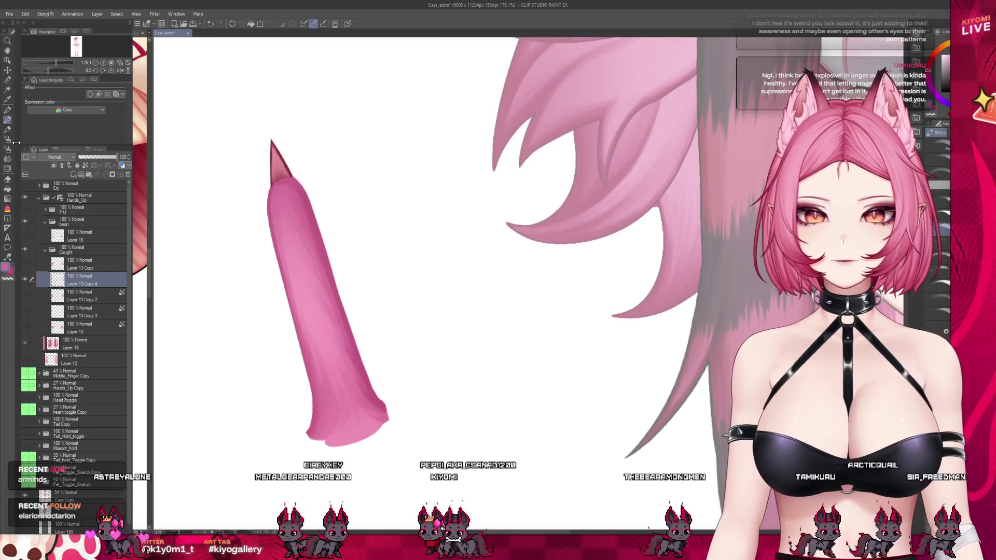
pyautogui.scroll(2, 337, 395)
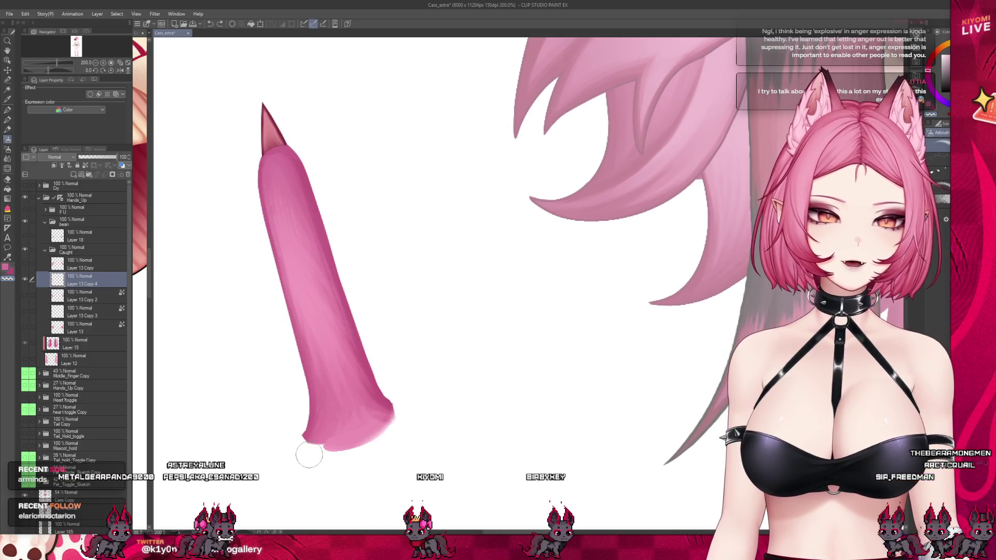
pyautogui.moveTo(327, 445)
pyautogui.mouseDown()
pyautogui.moveTo(334, 456)
pyautogui.moveTo(400, 403)
pyautogui.moveTo(318, 465)
pyautogui.moveTo(395, 421)
pyautogui.mouseUp()
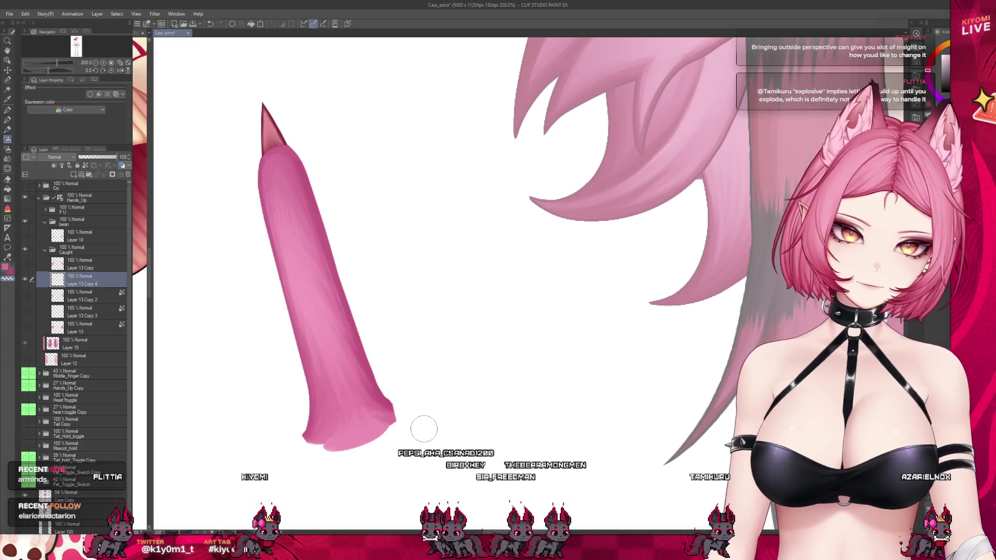
# Step: Undo a trial darkening below the claw, then enlarge the brush twice with ]
pyautogui.scroll(-3, 452, 362)
pyautogui.scroll(1, 349, 174)
pyautogui.scroll(2, 373, 275)
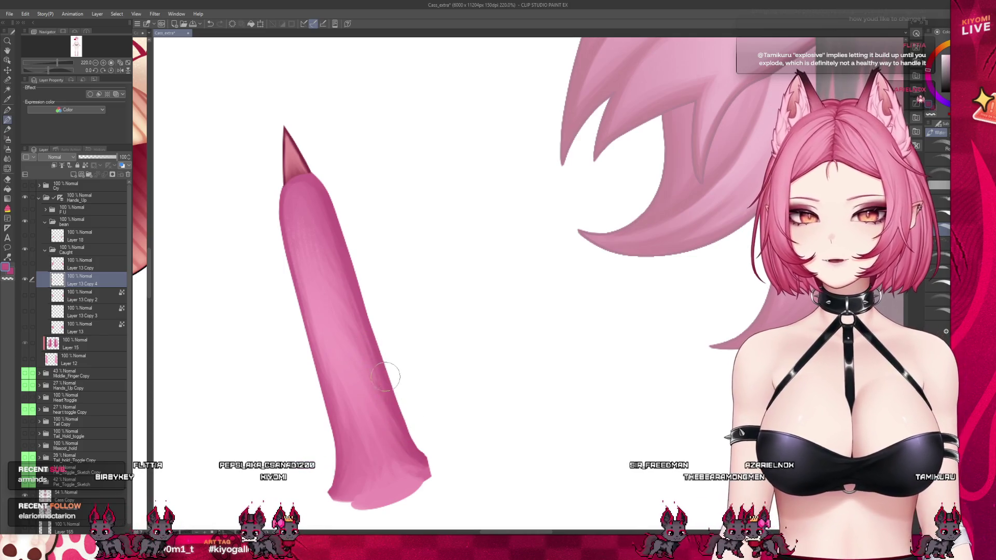
pyautogui.moveTo(293, 180); pyautogui.dragTo(301, 188)
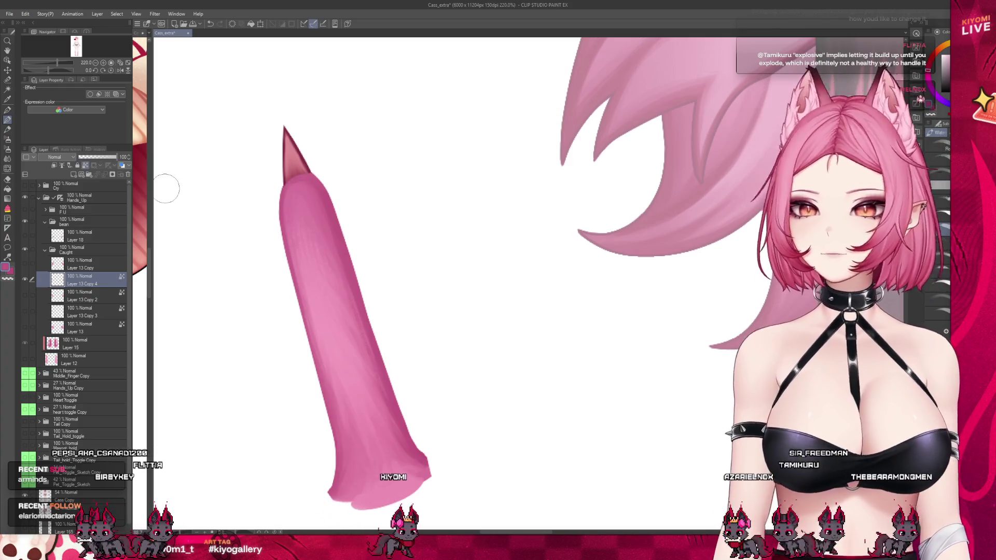
pyautogui.hotkey('ctrl', 'z')
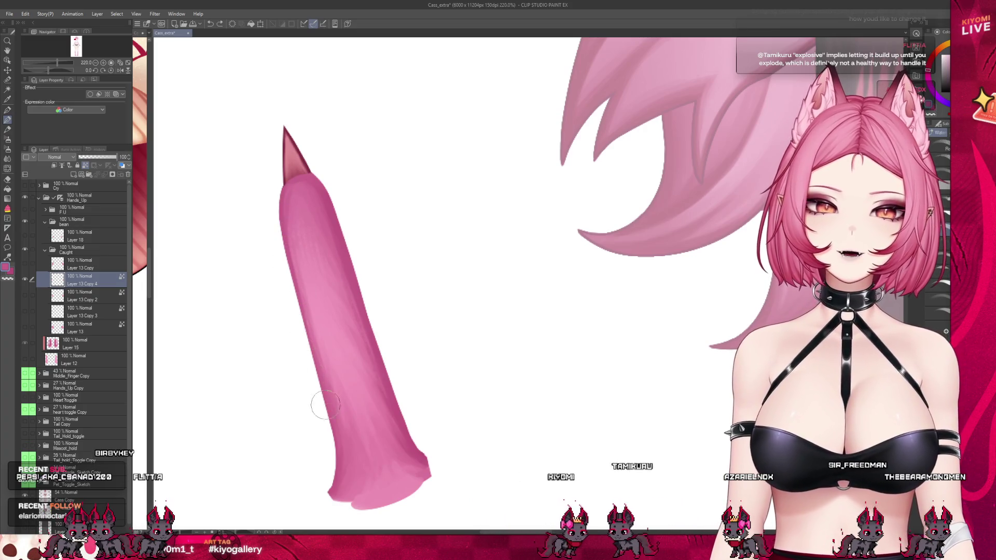
pyautogui.press(']')
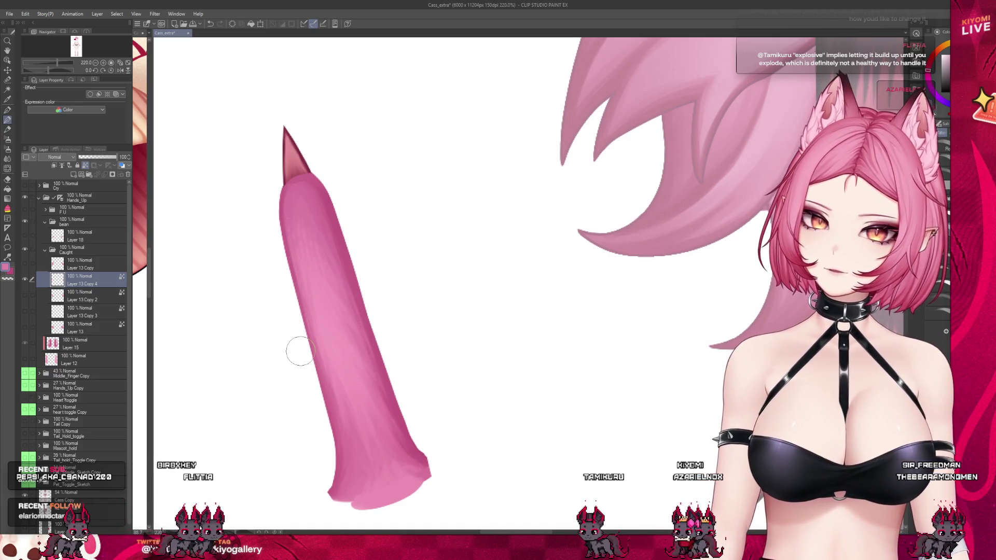
pyautogui.press(']')
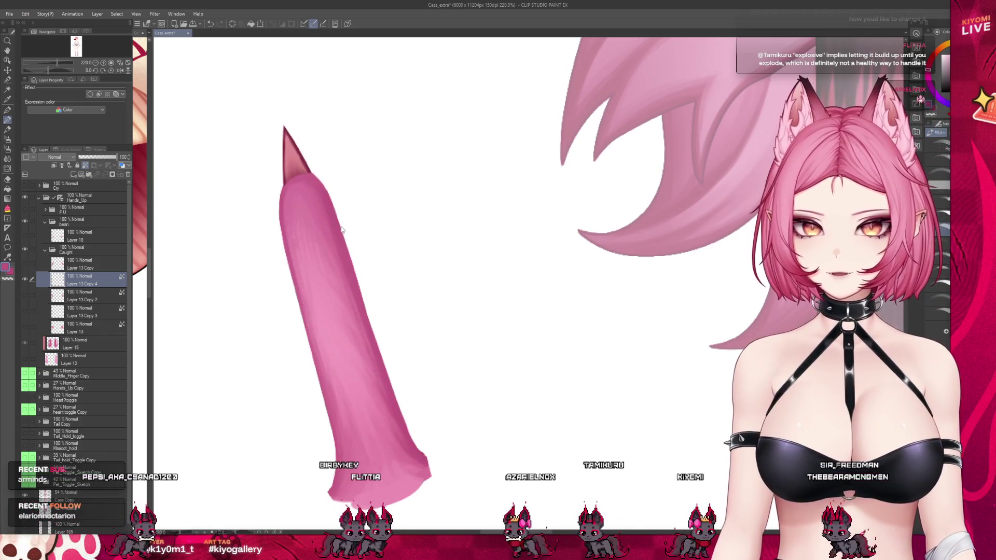
pyautogui.hotkey('ctrl', 'z')
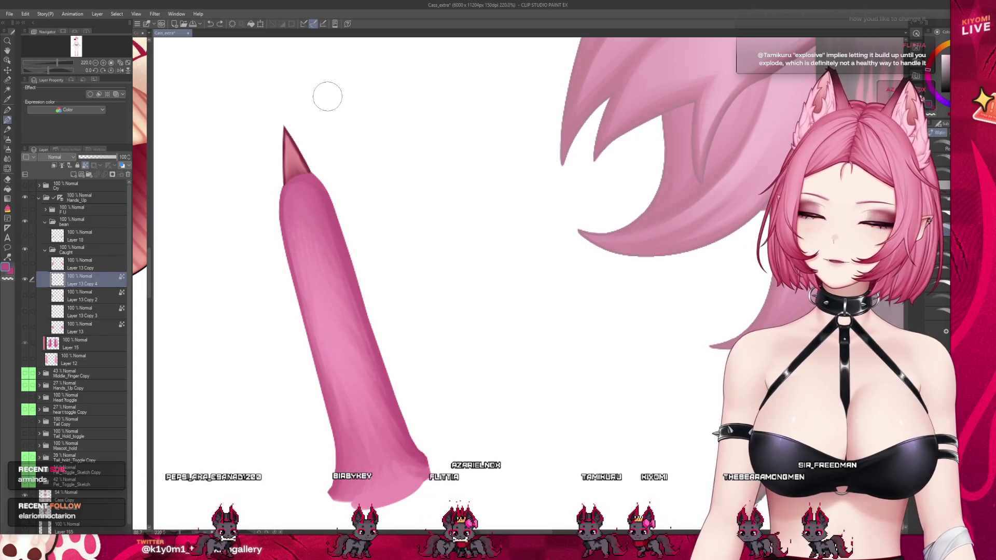
pyautogui.scroll(-3, 230, 183)
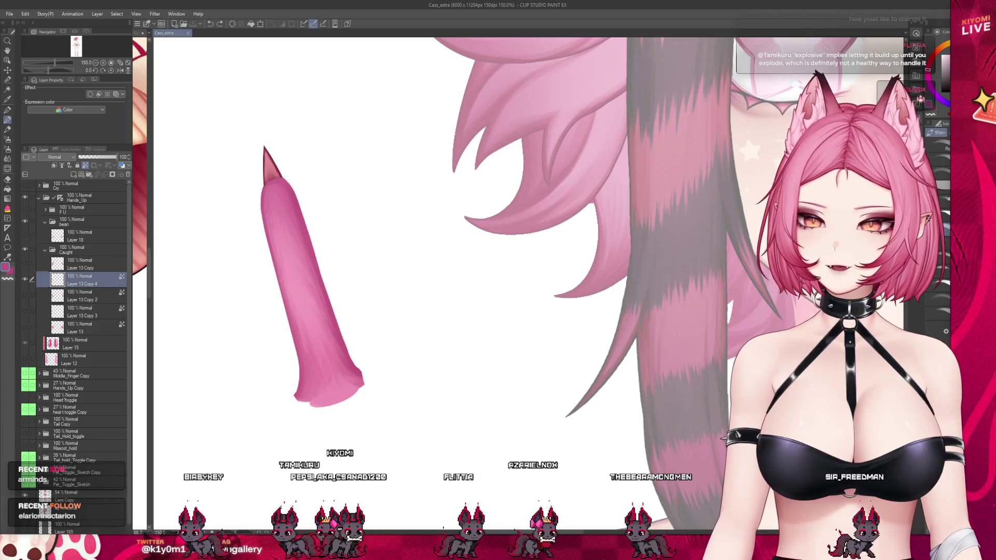
pyautogui.scroll(1, 349, 163)
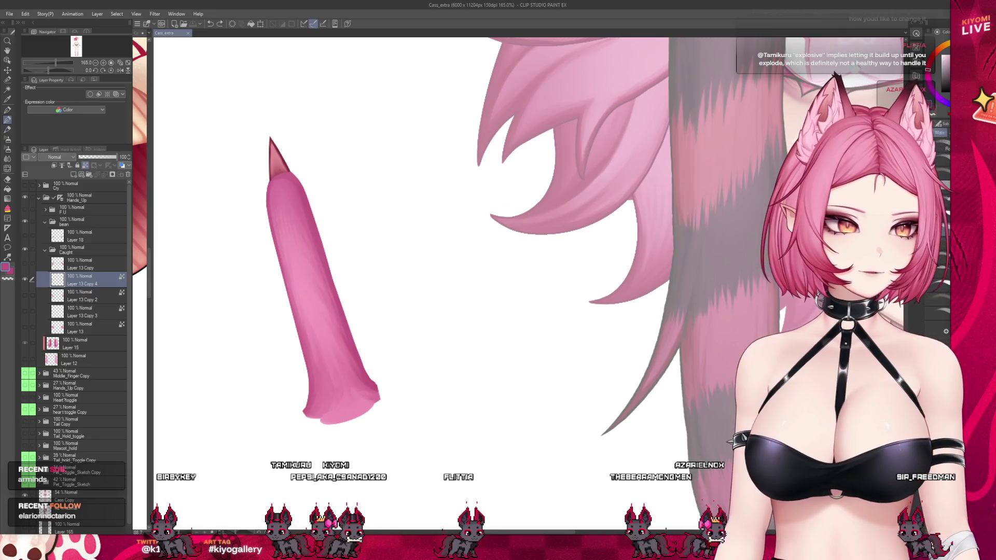
pyautogui.scroll(5, 247, 100)
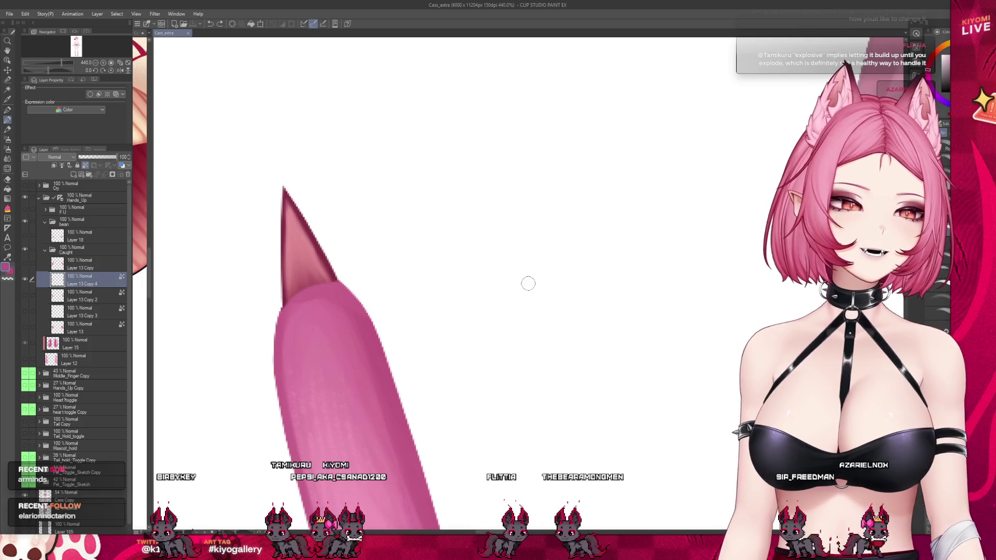
# Step: Stroke near the claw edge, test and undo four tip marks, then greatly enlarge the brush
pyautogui.moveTo(343, 283)
pyautogui.mouseDown()
pyautogui.moveTo(357, 288)
pyautogui.moveTo(335, 282)
pyautogui.mouseUp()
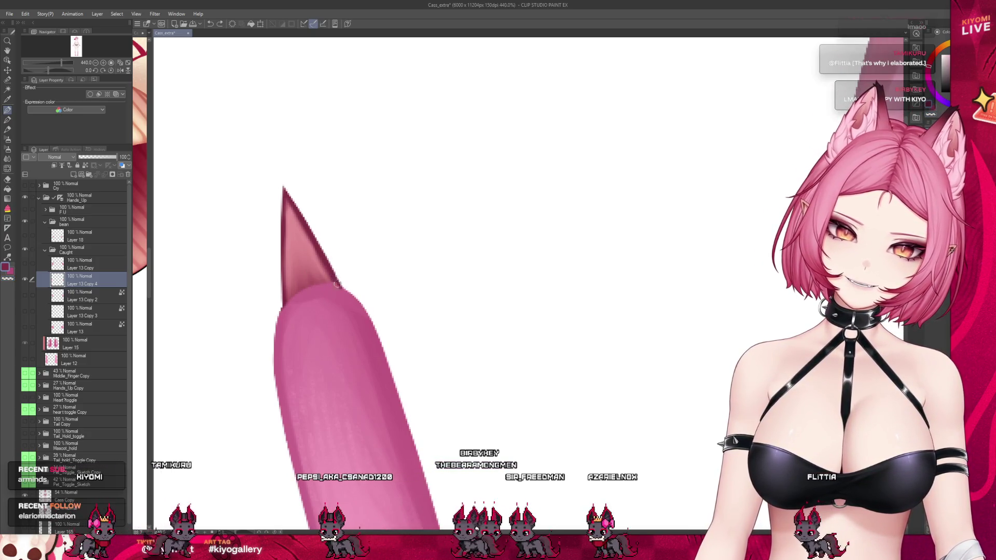
pyautogui.click(318, 272)
pyautogui.hotkey('ctrl', 'z')
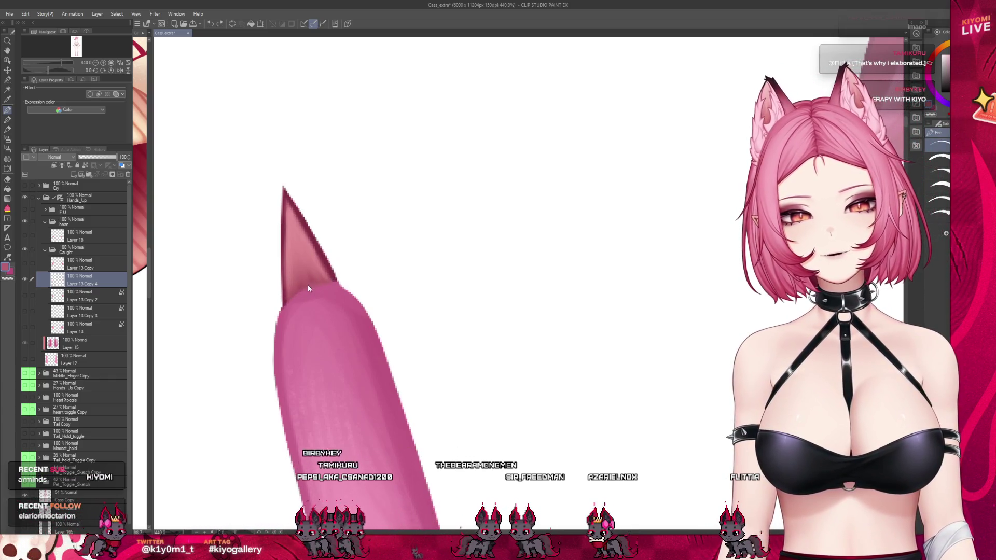
pyautogui.click(310, 281)
pyautogui.hotkey('ctrl', 'z')
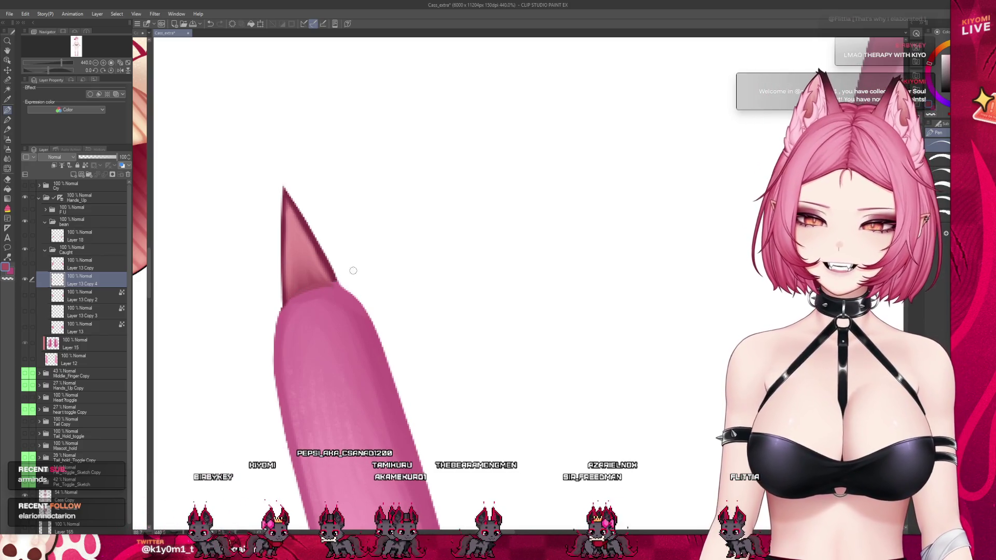
pyautogui.click(335, 278)
pyautogui.hotkey('ctrl', 'z')
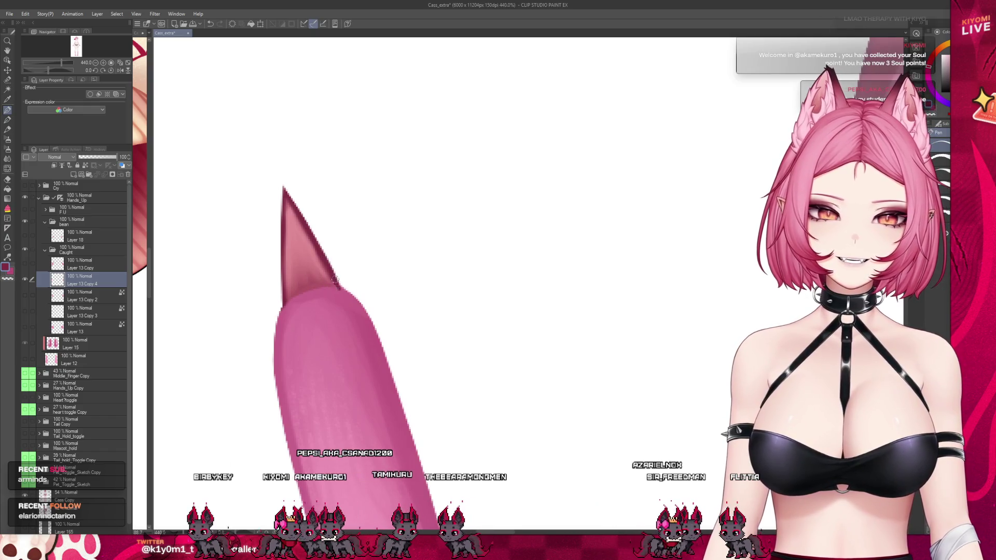
pyautogui.click(332, 283)
pyautogui.hotkey('ctrl', 'z')
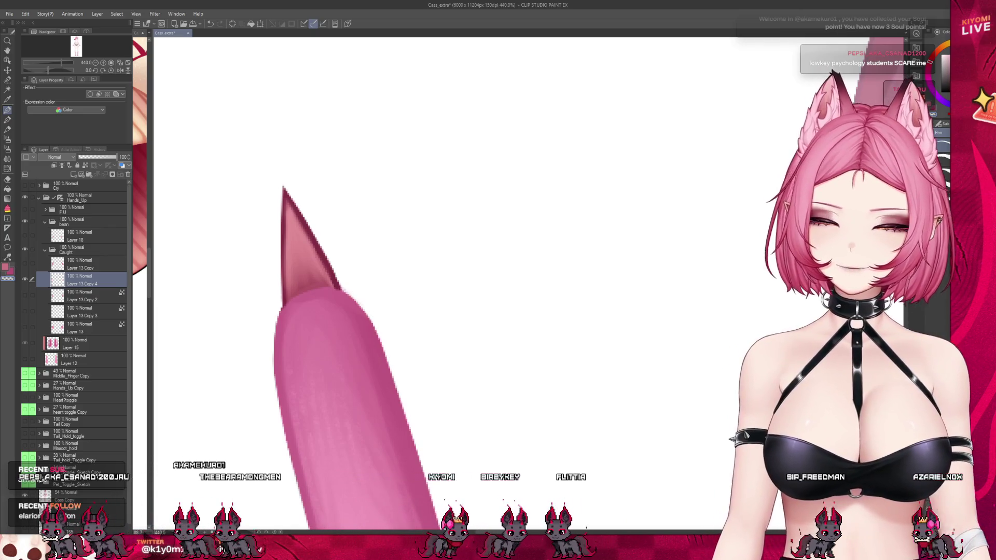
pyautogui.press(']')
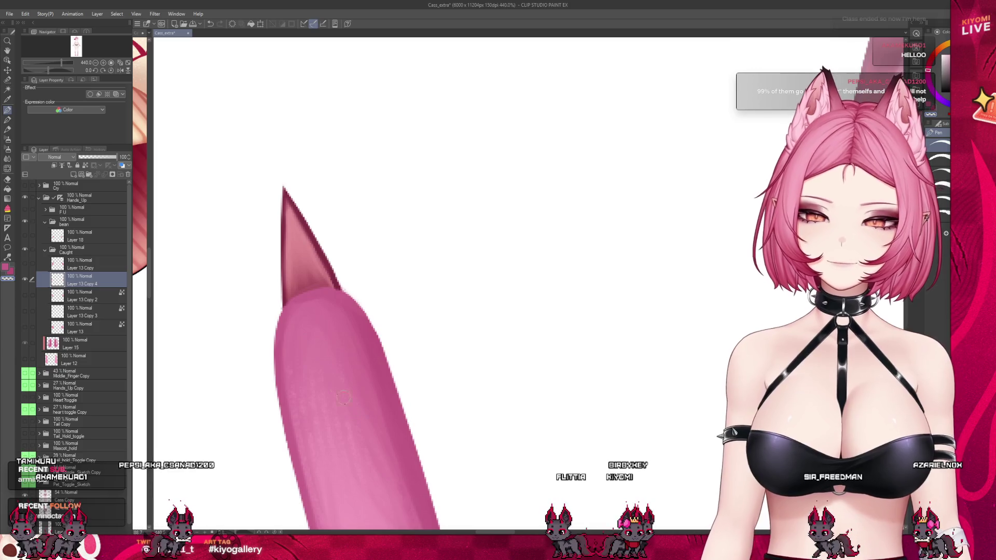
pyautogui.scroll(-3, 324, 283)
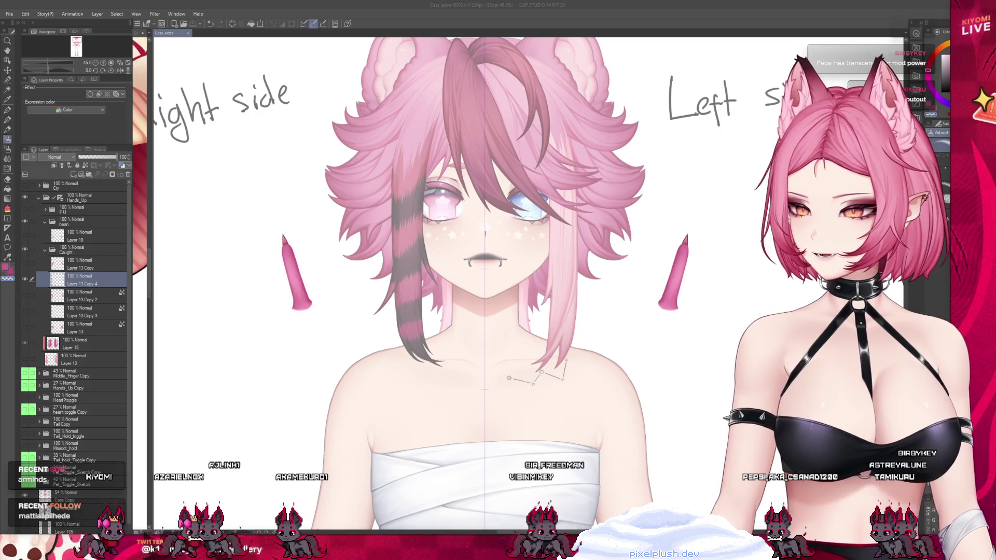
pyautogui.click(11, 17)
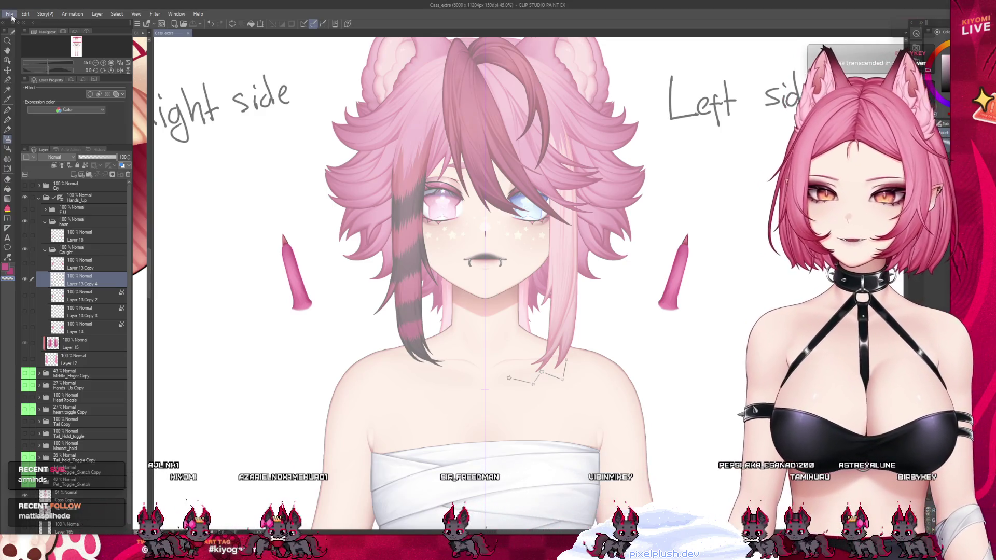
pyautogui.click(31, 26)
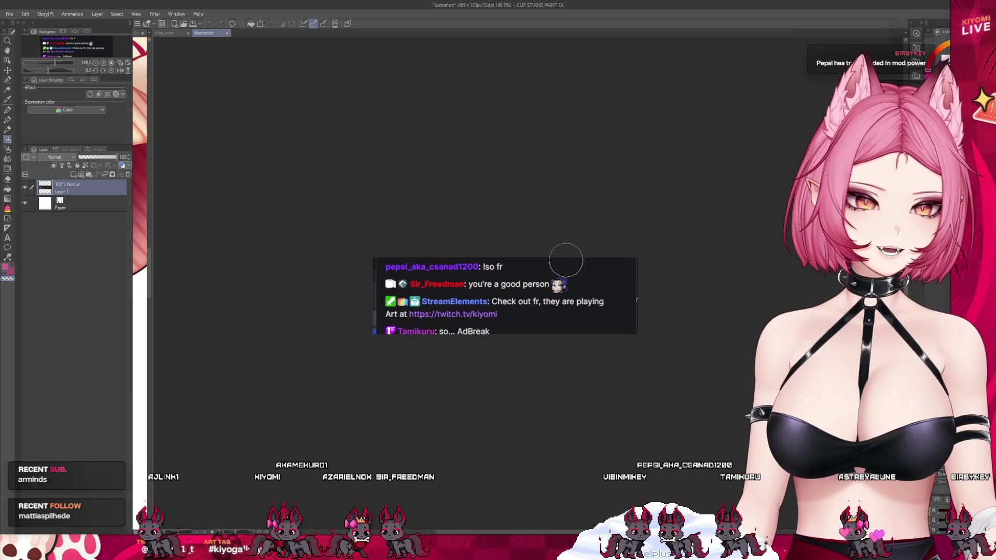
pyautogui.scroll(4, 521, 286)
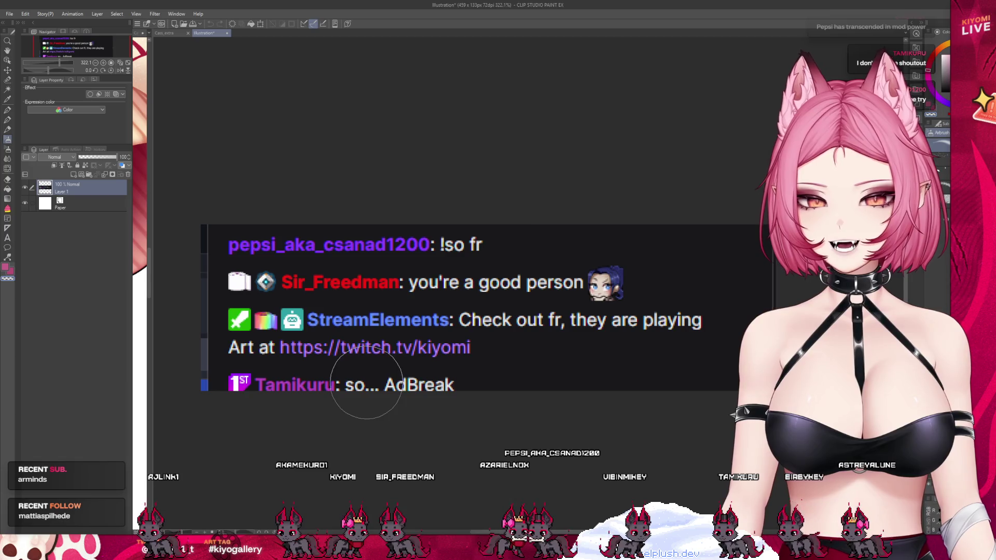
pyautogui.scroll(-2, 384, 347)
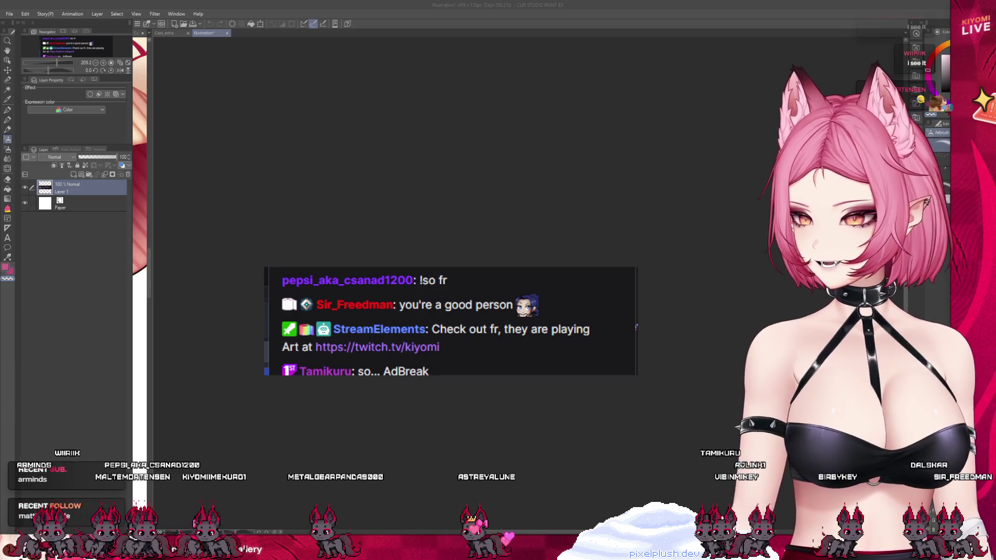
pyautogui.scroll(-5, 314, 268)
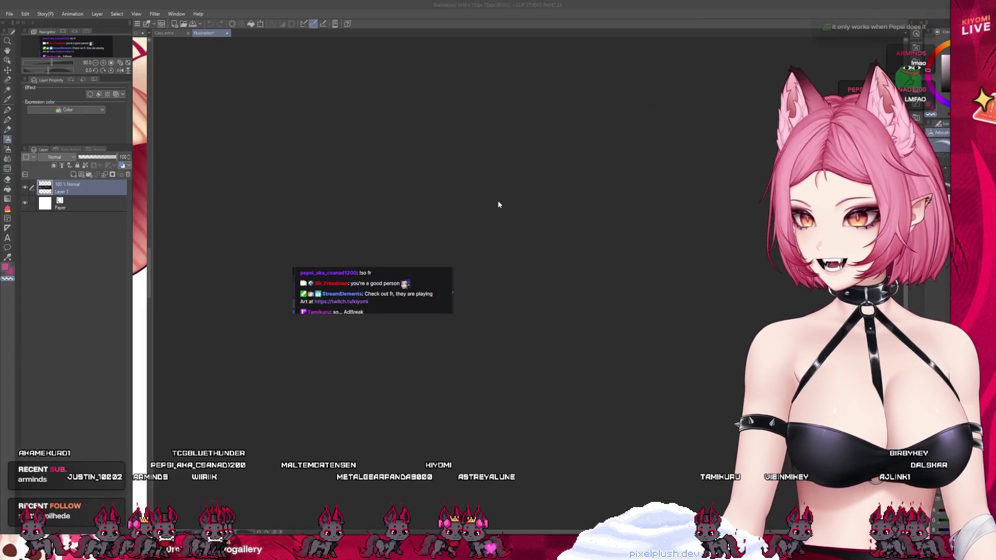
pyautogui.hotkey('ctrl', 'w')
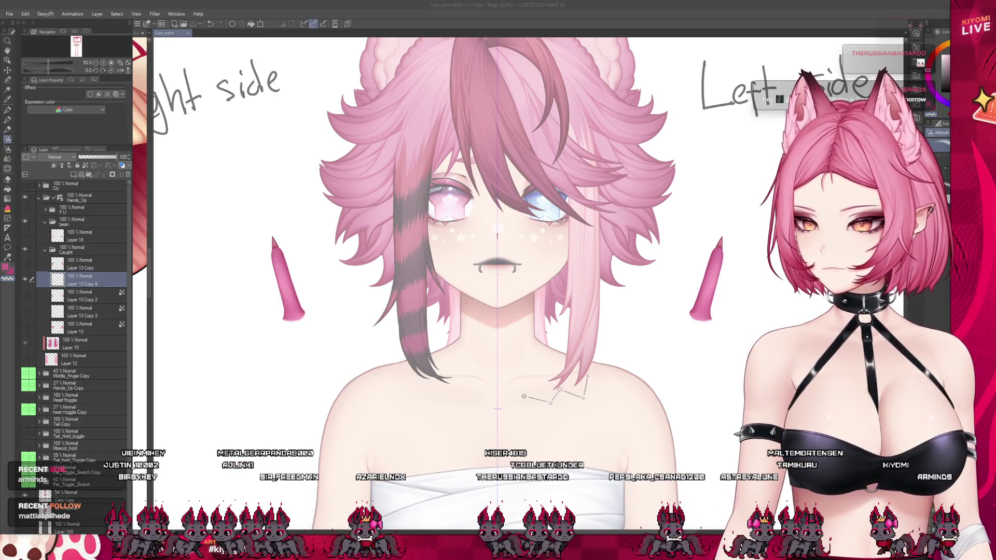
# Step: Hide Layer 13 Copy 4, show Layer 13 Copy 2, and select it
pyautogui.scroll(-2, 363, 238)
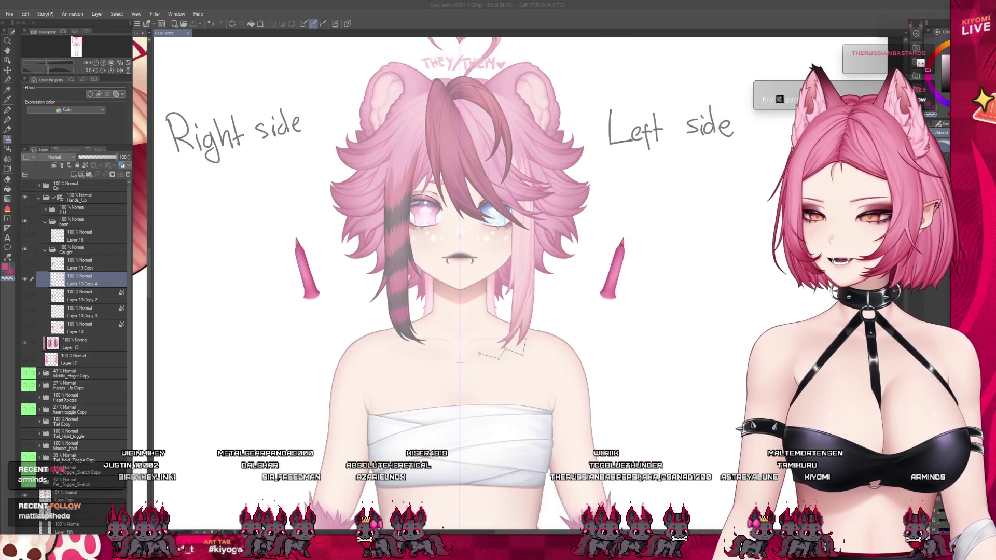
pyautogui.scroll(5, 307, 243)
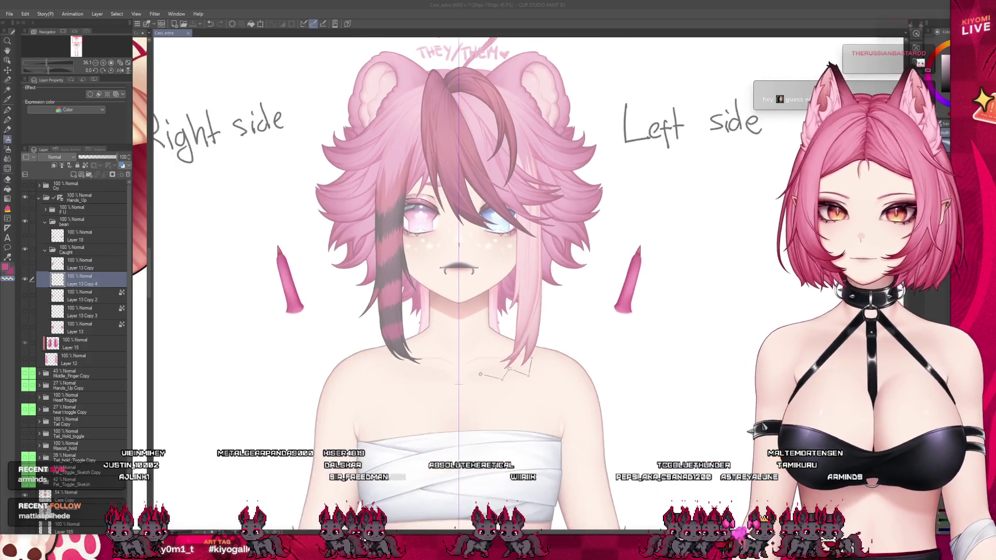
pyautogui.scroll(3, 305, 301)
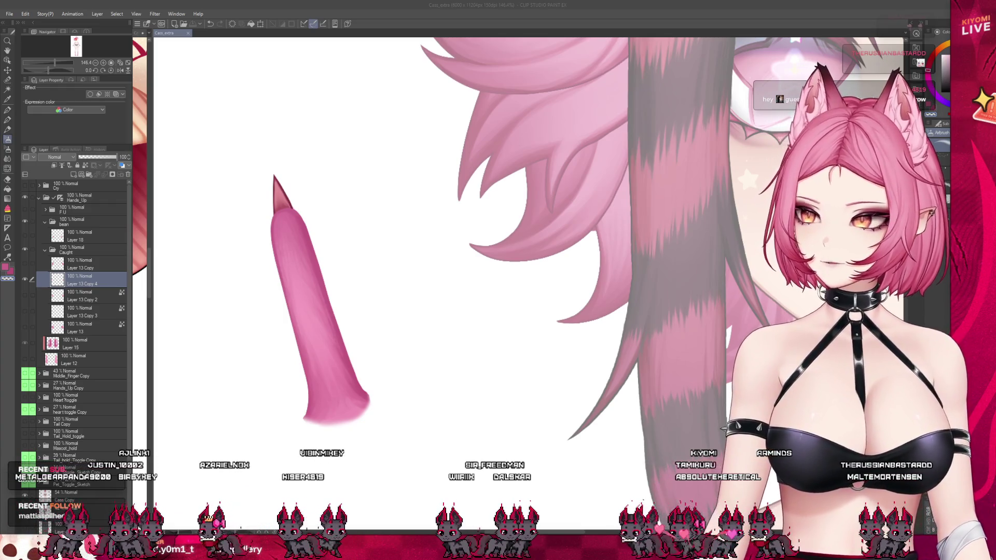
pyautogui.scroll(3, 345, 394)
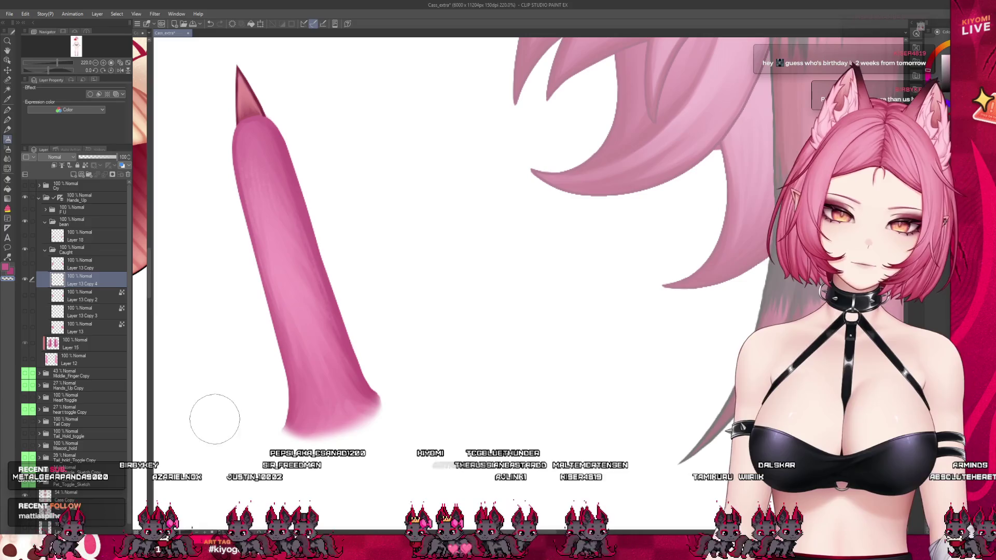
pyautogui.click(32, 263)
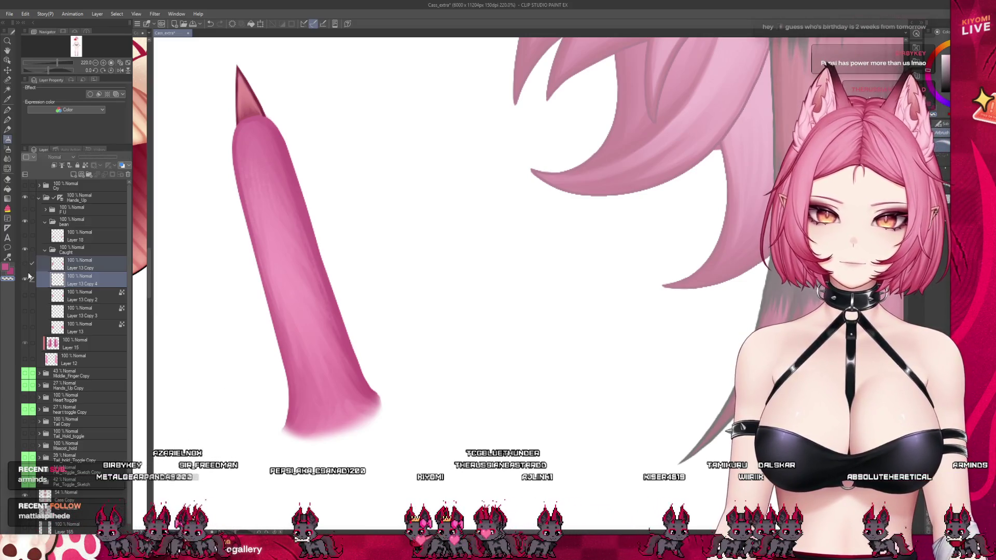
pyautogui.press('Delete')
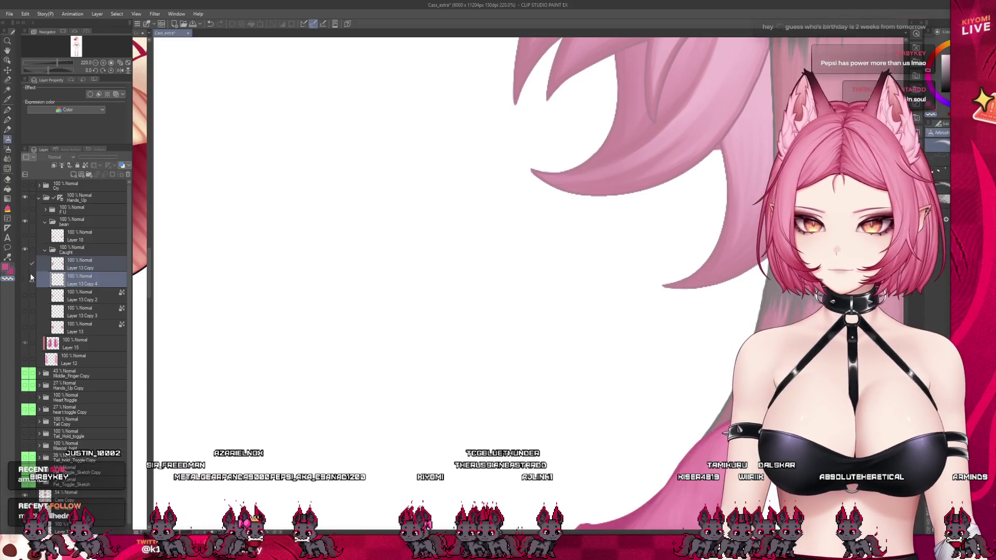
pyautogui.click(25, 279)
pyautogui.click(24, 293)
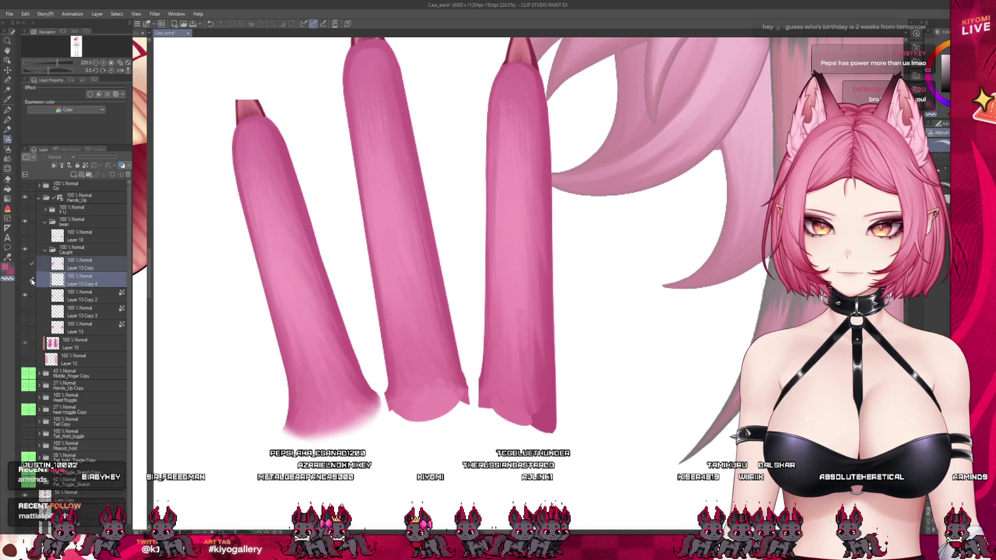
pyautogui.click(26, 280)
pyautogui.click(83, 296)
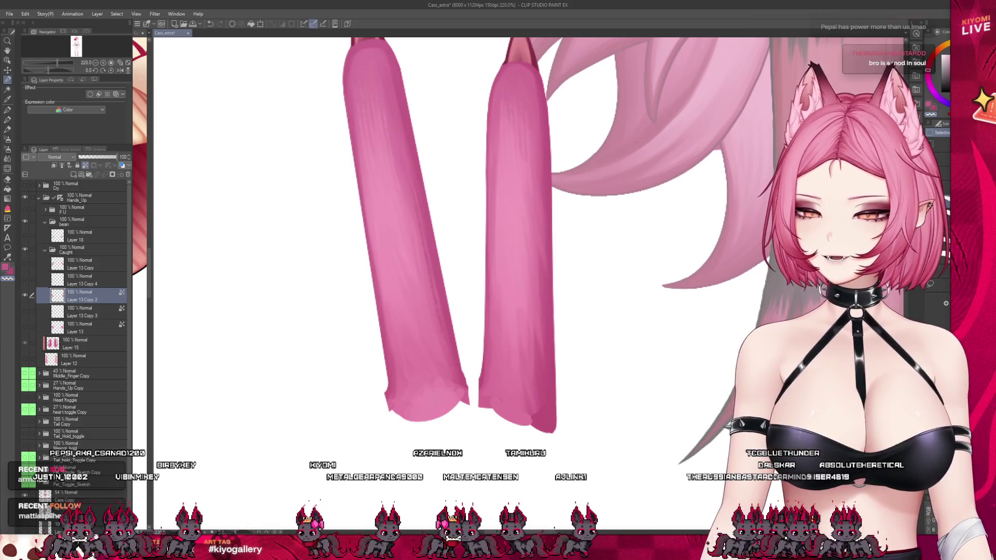
pyautogui.scroll(-3, 333, 278)
# Step: Select the left finger with the Selection Pen from claw tip to base, then cut it
pyautogui.moveTo(362, 109)
pyautogui.mouseDown()
pyautogui.moveTo(363, 260)
pyautogui.moveTo(394, 358)
pyautogui.moveTo(402, 228)
pyautogui.moveTo(358, 172)
pyautogui.mouseUp()
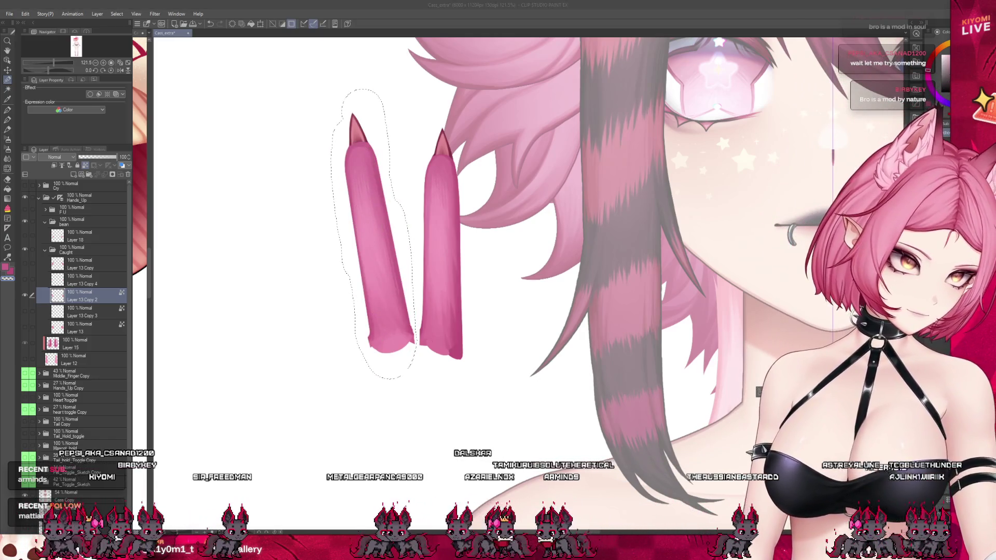
pyautogui.scroll(2, 395, 249)
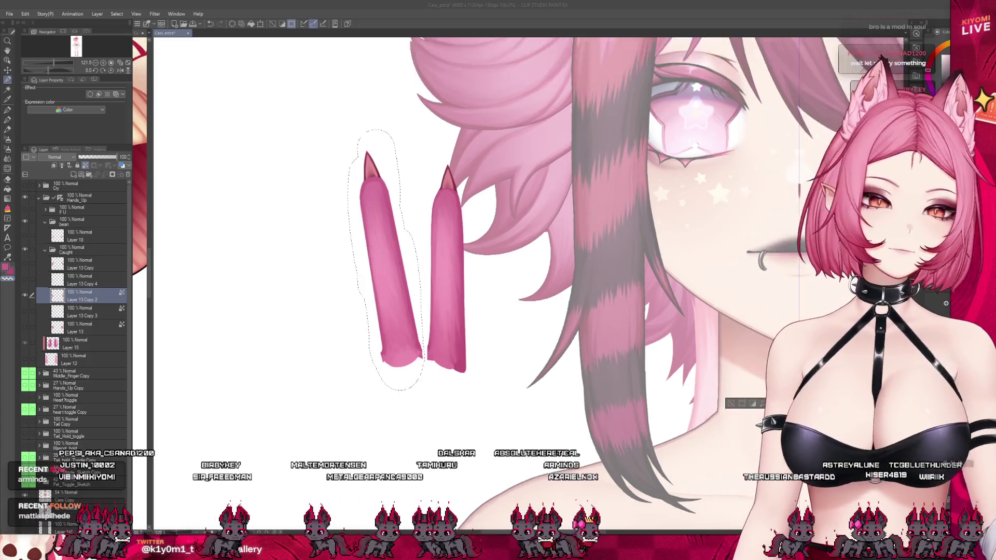
pyautogui.click(338, 175)
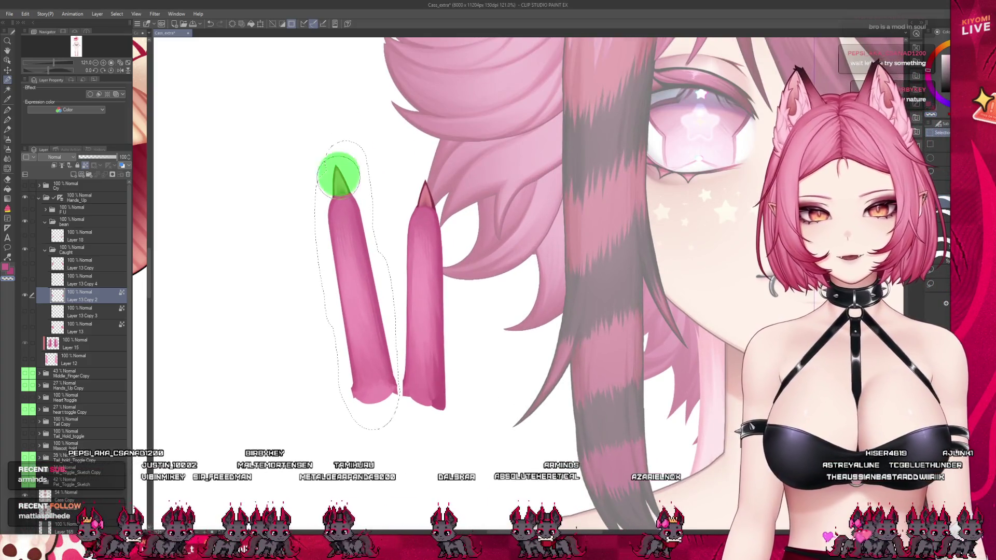
pyautogui.scroll(-2, 347, 310)
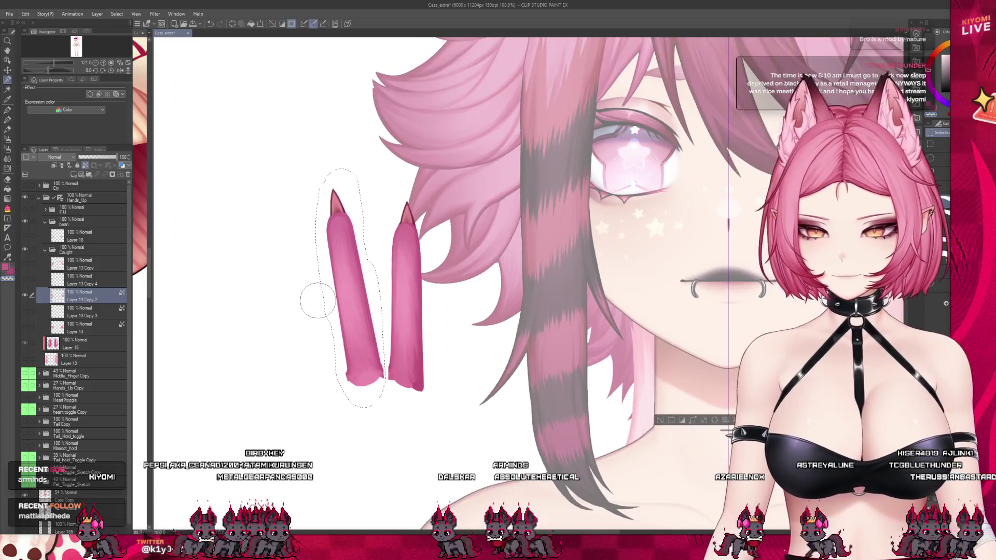
pyautogui.scroll(1, 320, 300)
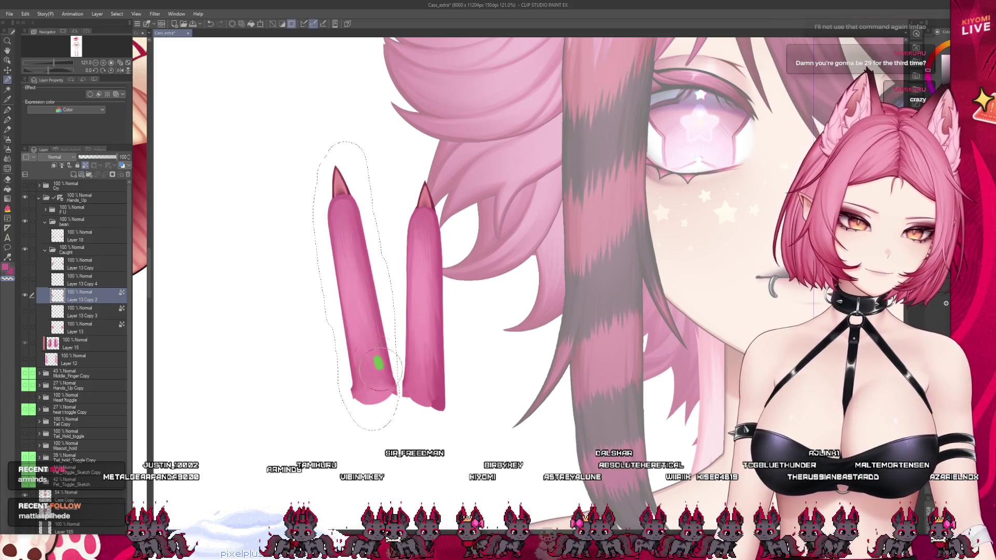
pyautogui.moveTo(378, 381)
pyautogui.mouseDown()
pyautogui.moveTo(389, 397)
pyautogui.moveTo(384, 377)
pyautogui.mouseUp()
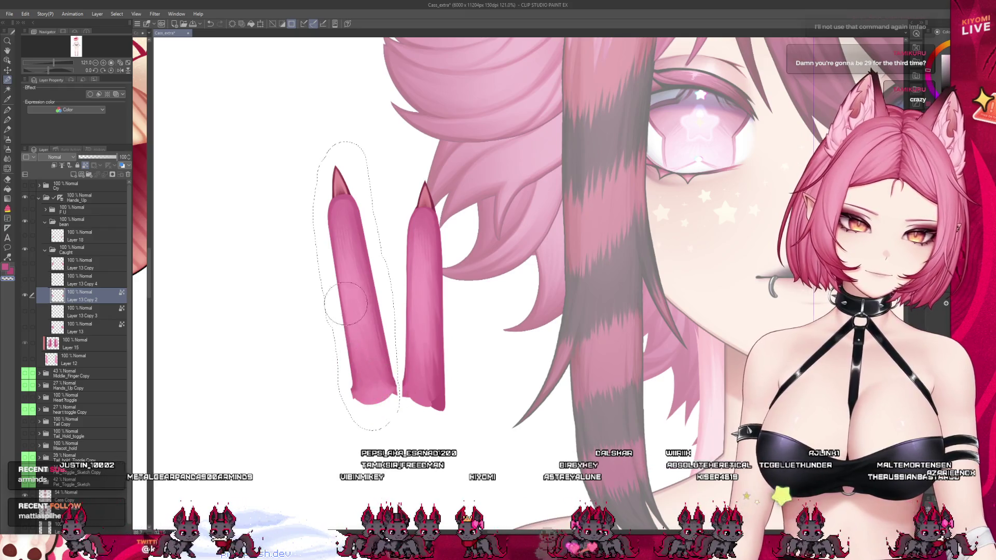
pyautogui.scroll(-3, 332, 394)
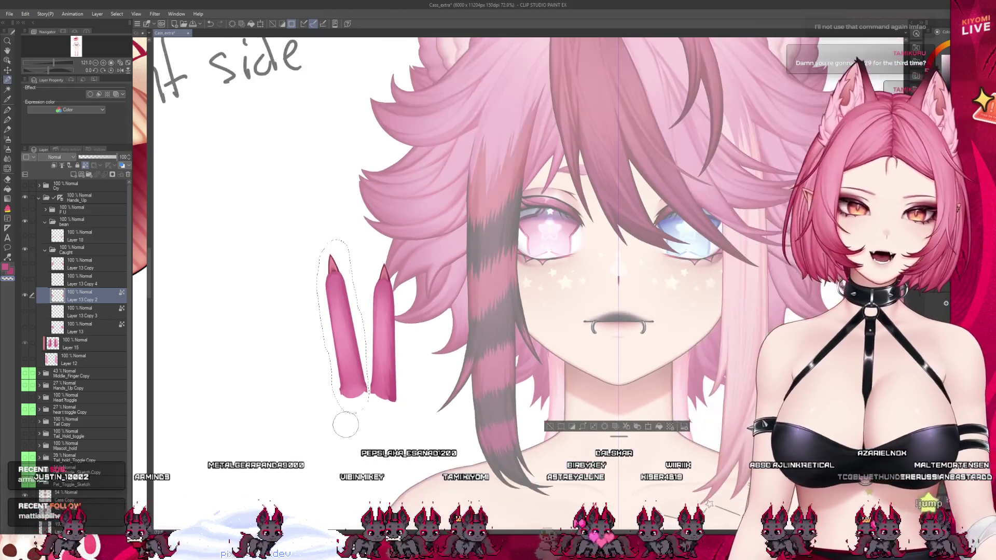
pyautogui.scroll(-1, 345, 426)
pyautogui.scroll(2, 358, 373)
pyautogui.scroll(-1, 358, 376)
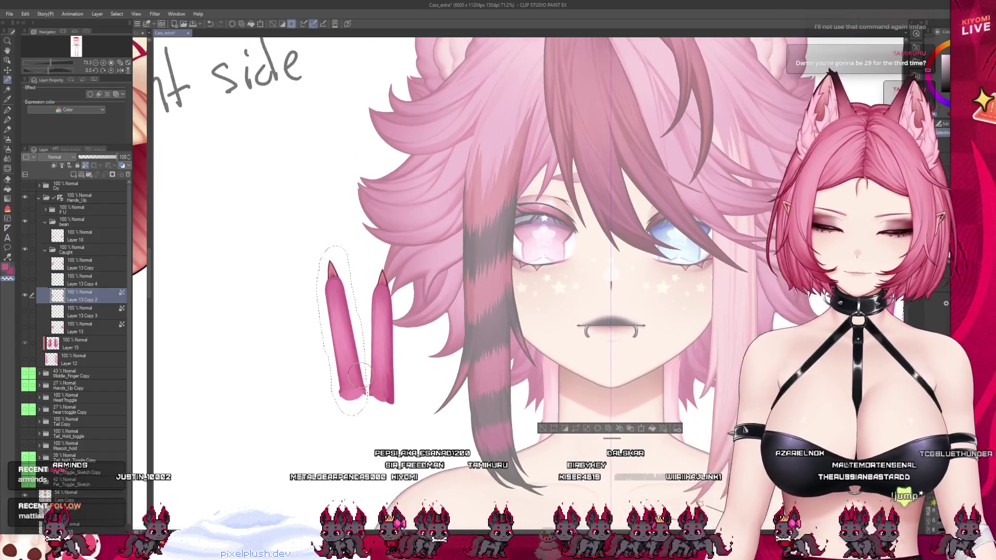
pyautogui.hotkey('ctrl', 'x')
# Step: Paste the finger onto its own layer and feather its bottom edge with the airbrush
pyautogui.hotkey('ctrl', 'v')
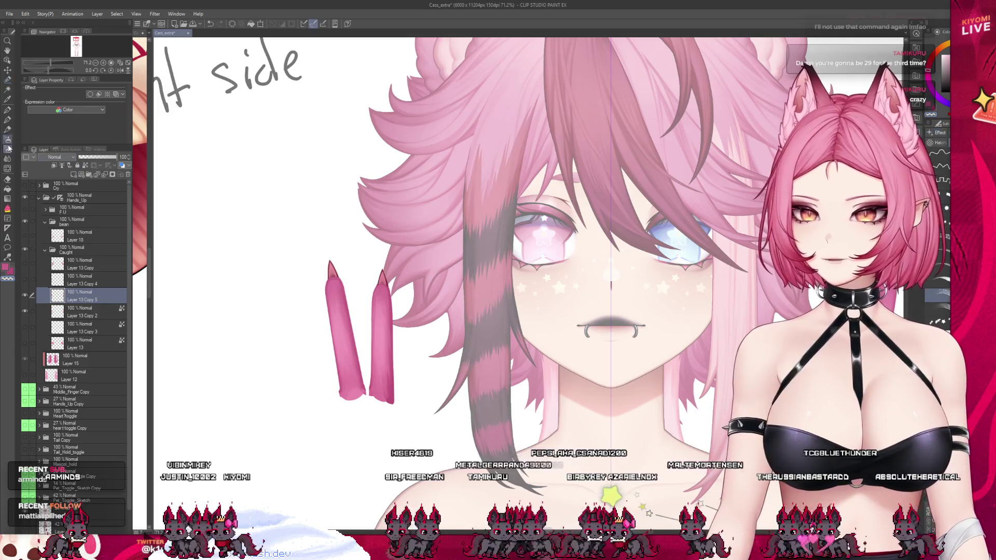
pyautogui.scroll(4, 294, 339)
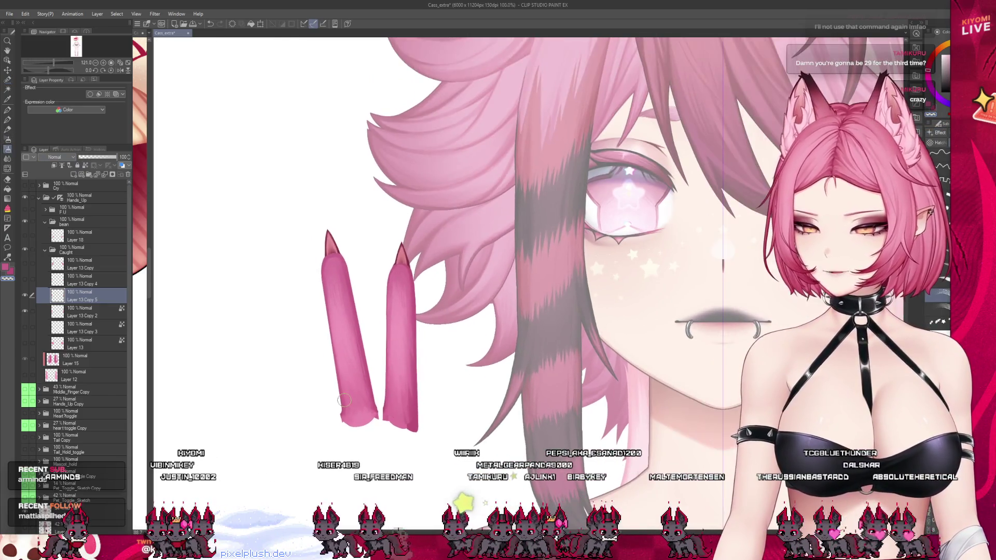
pyautogui.scroll(3, 338, 423)
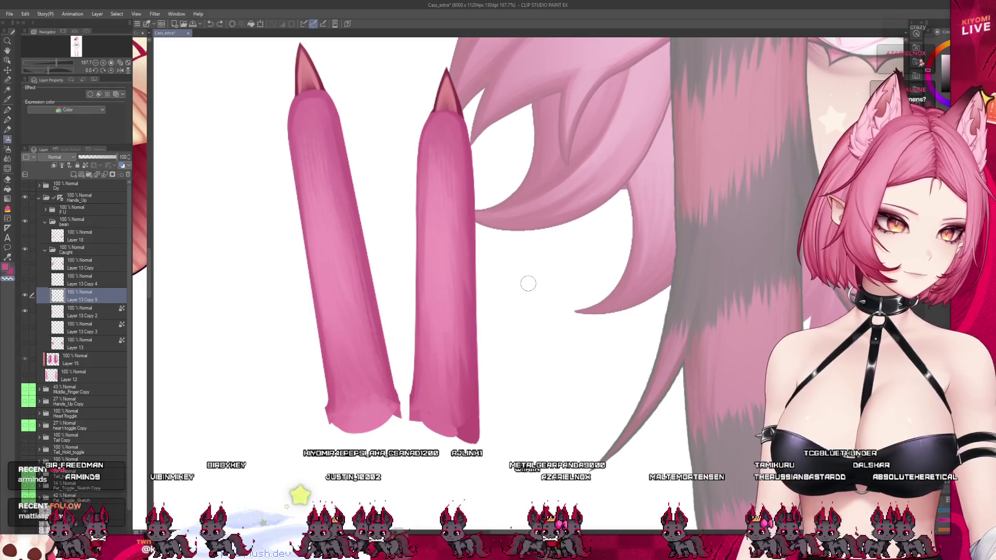
pyautogui.moveTo(400, 399); pyautogui.dragTo(387, 425)
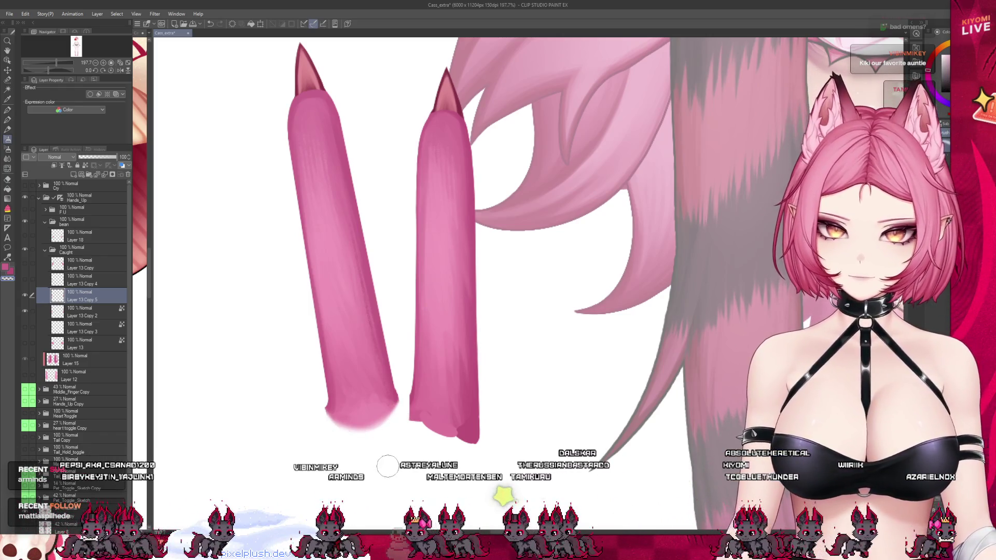
# Step: Hide Layer 13 Copy 5, select Layer 13 Copy 2, and pick the Watercolor brush
pyautogui.click(25, 295)
pyautogui.click(78, 311)
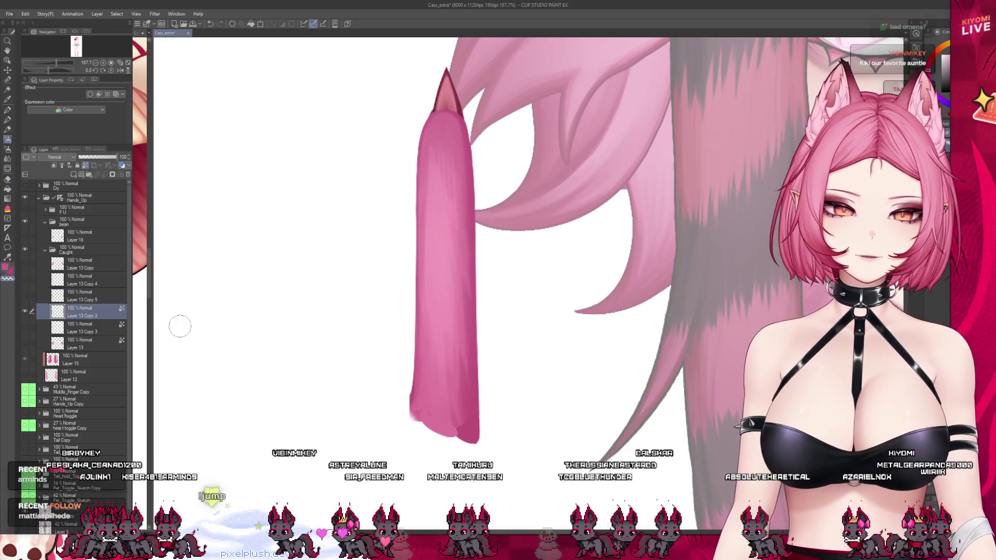
pyautogui.click(8, 128)
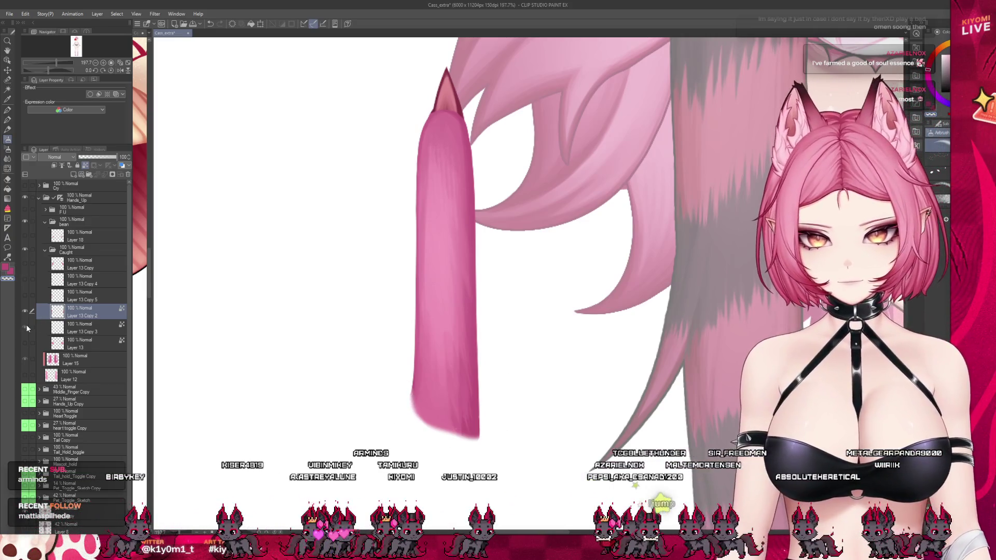
# Step: Turn on visibility for Layer 13 and Layer 13 Copy 3, Copy 4 and Copy 5
pyautogui.moveTo(26, 326); pyautogui.dragTo(26, 342)
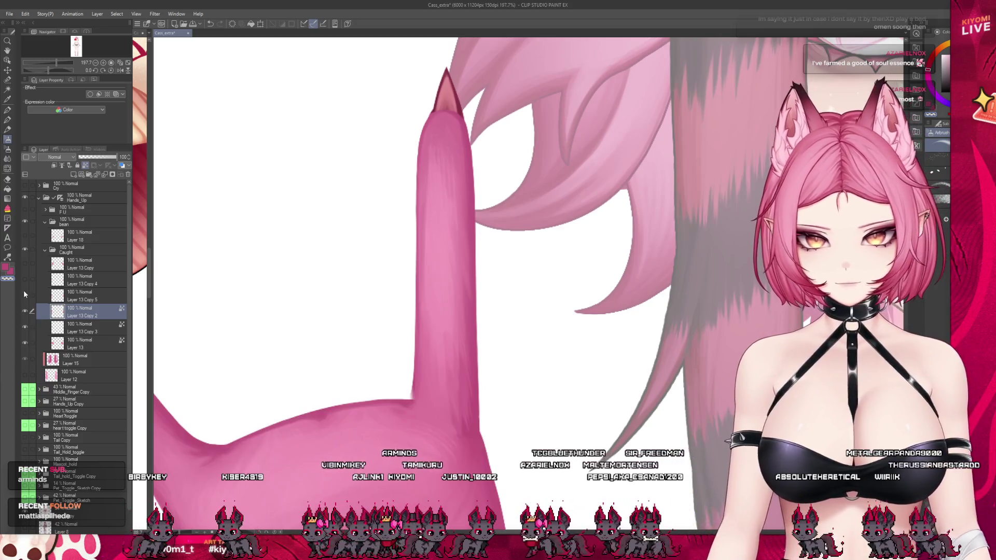
pyautogui.moveTo(23, 294); pyautogui.dragTo(21, 270)
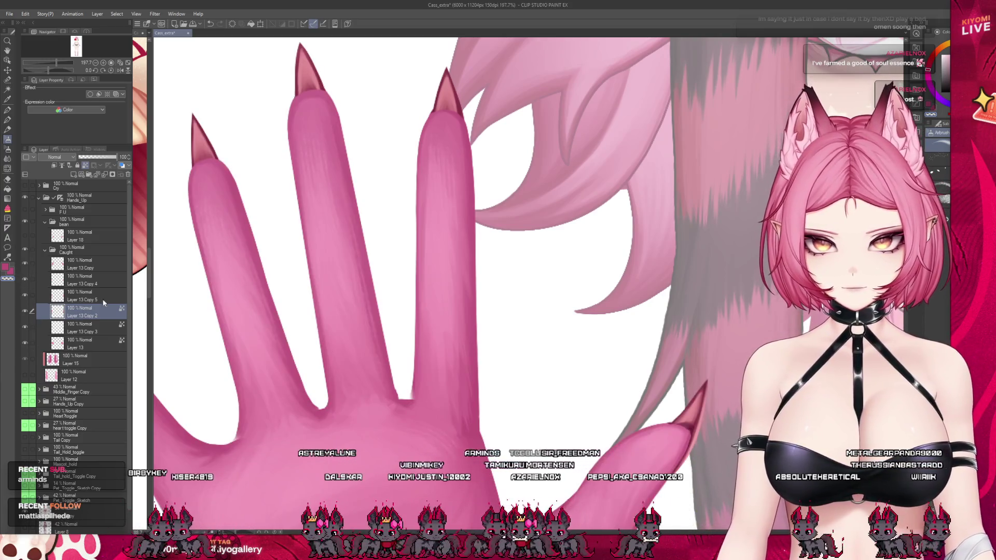
pyautogui.scroll(-2, 271, 293)
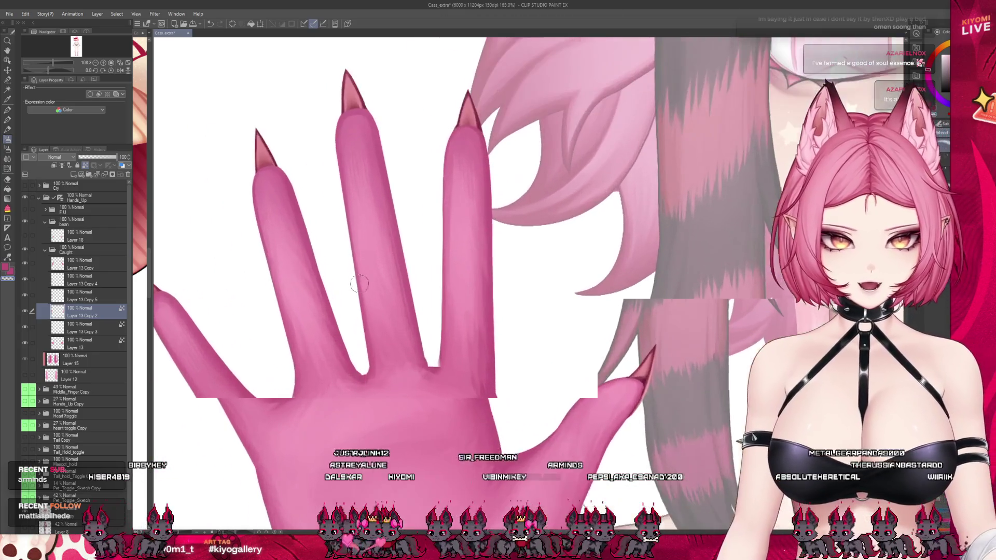
pyautogui.scroll(1, 415, 369)
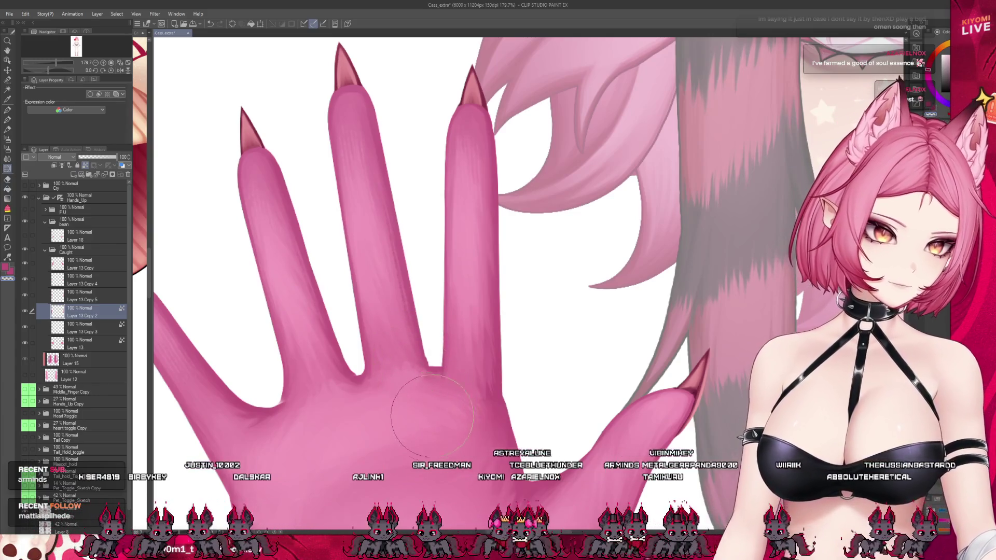
pyautogui.scroll(-2, 467, 259)
pyautogui.scroll(1, 478, 269)
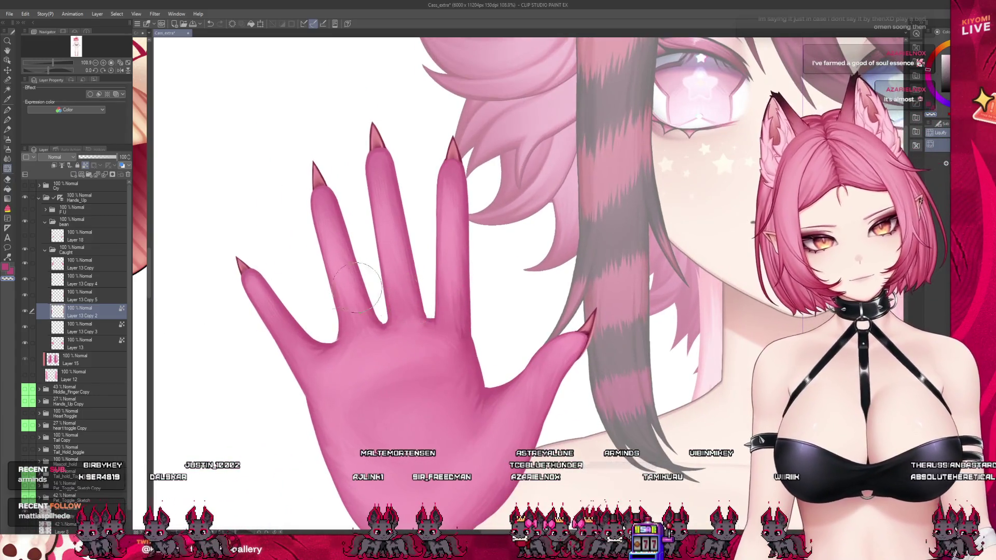
# Step: Toggle a finger layer and the ring finger layer off and on to check the hand
pyautogui.click(23, 296)
pyautogui.click(25, 296)
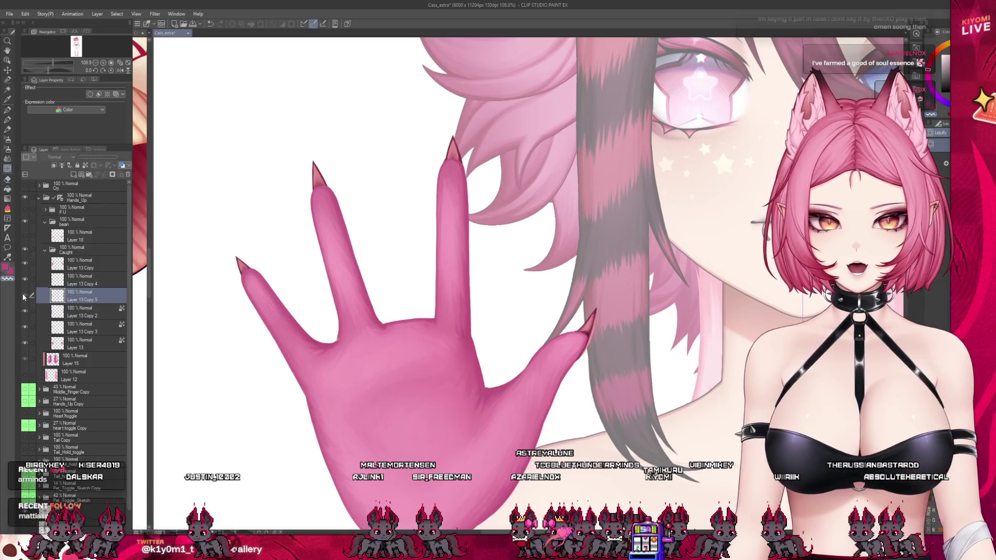
pyautogui.click(24, 296)
pyautogui.scroll(2, 386, 295)
pyautogui.scroll(1, 386, 296)
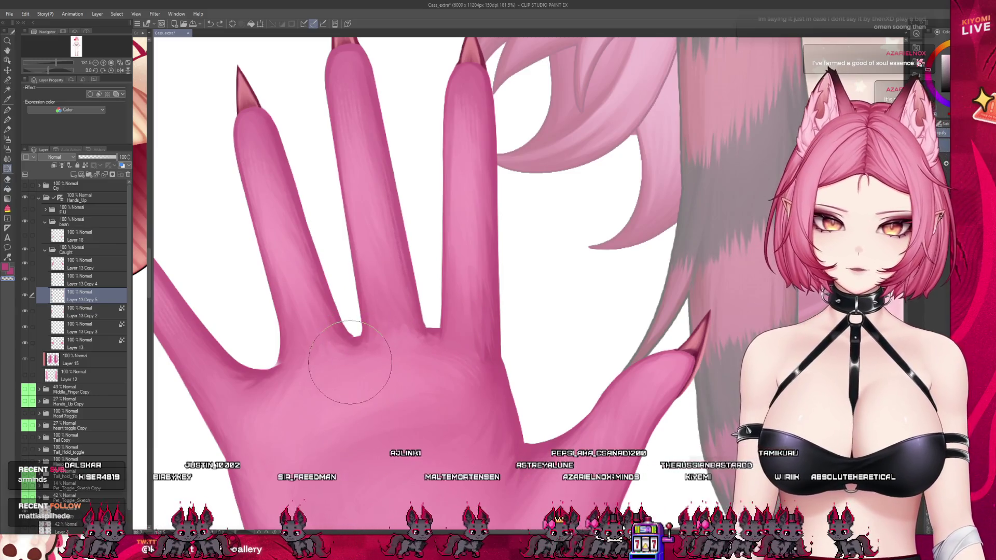
pyautogui.scroll(-1, 479, 335)
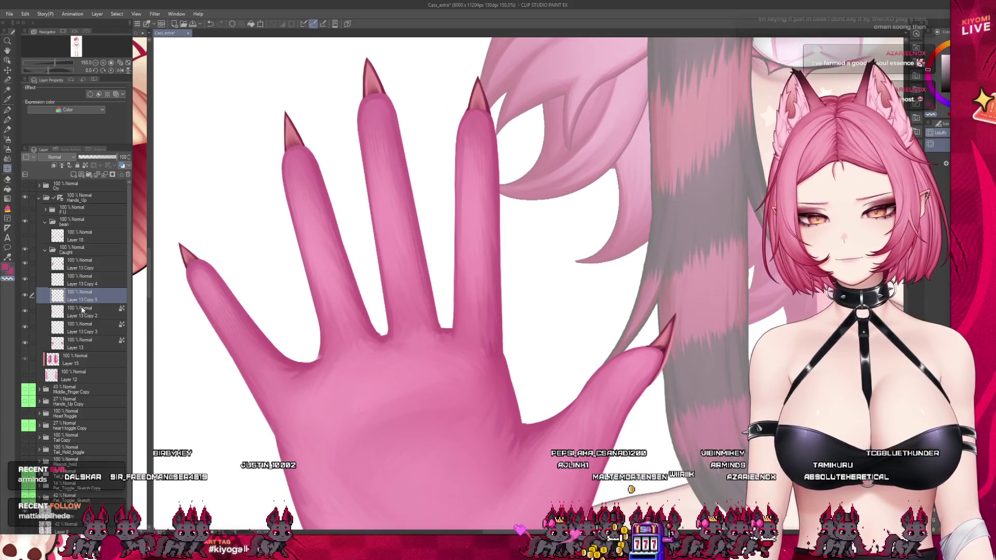
pyautogui.click(80, 281)
pyautogui.click(24, 279)
pyautogui.click(25, 279)
pyautogui.scroll(1, 278, 362)
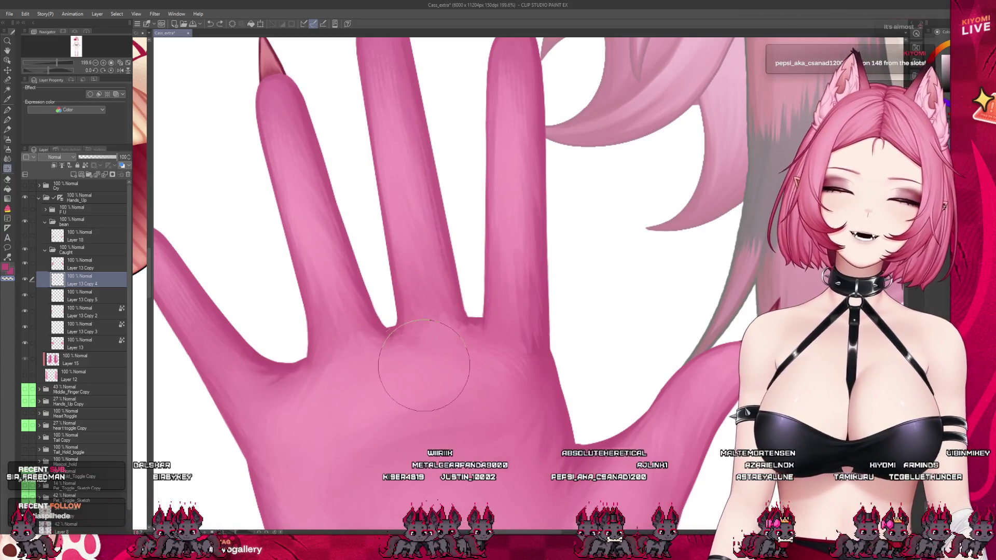
pyautogui.scroll(-1, 326, 331)
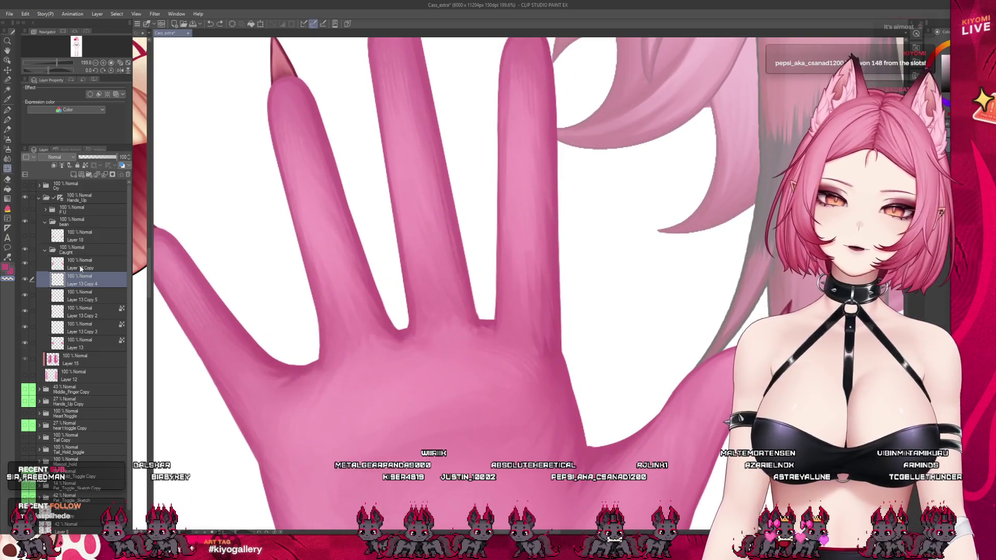
# Step: Toggle the middle finger and pinky layers off and on to compare them
pyautogui.click(24, 279)
pyautogui.click(24, 279)
pyautogui.click(31, 311)
pyautogui.click(25, 314)
pyautogui.click(25, 311)
pyautogui.click(83, 328)
pyautogui.click(24, 327)
pyautogui.click(24, 327)
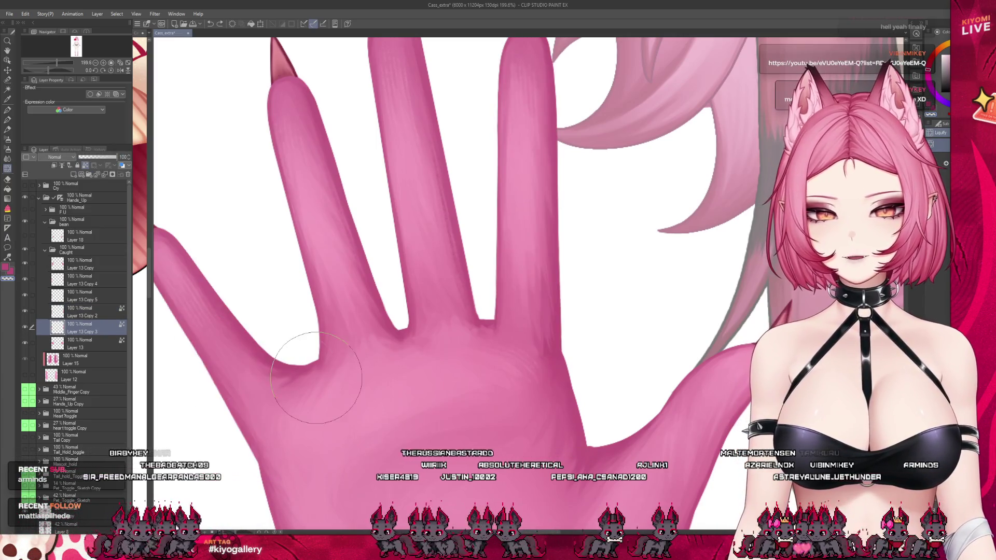
pyautogui.scroll(-6, 339, 439)
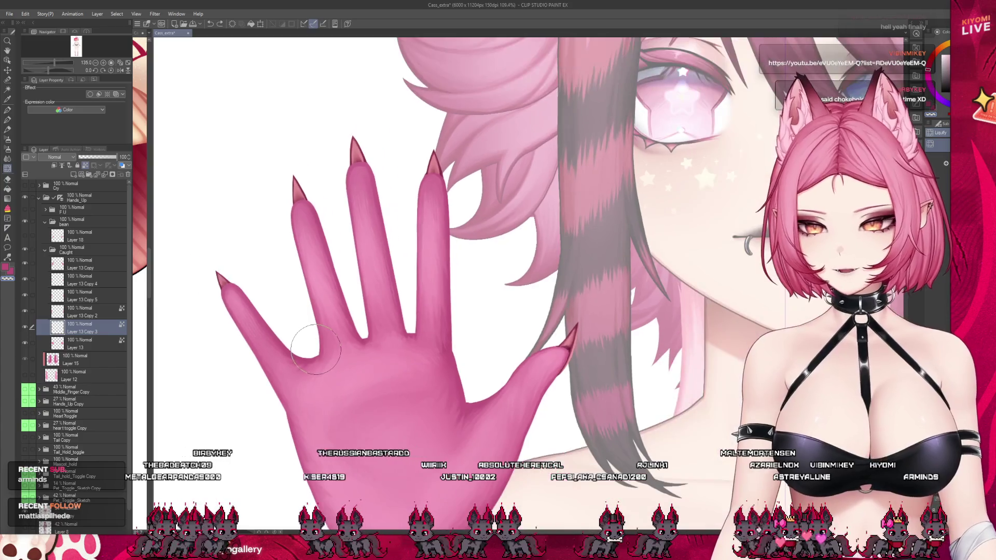
# Step: Zoom out to the full canvas, show Layer 12's long pink arms, and select the paw pad layer
pyautogui.scroll(3, 381, 352)
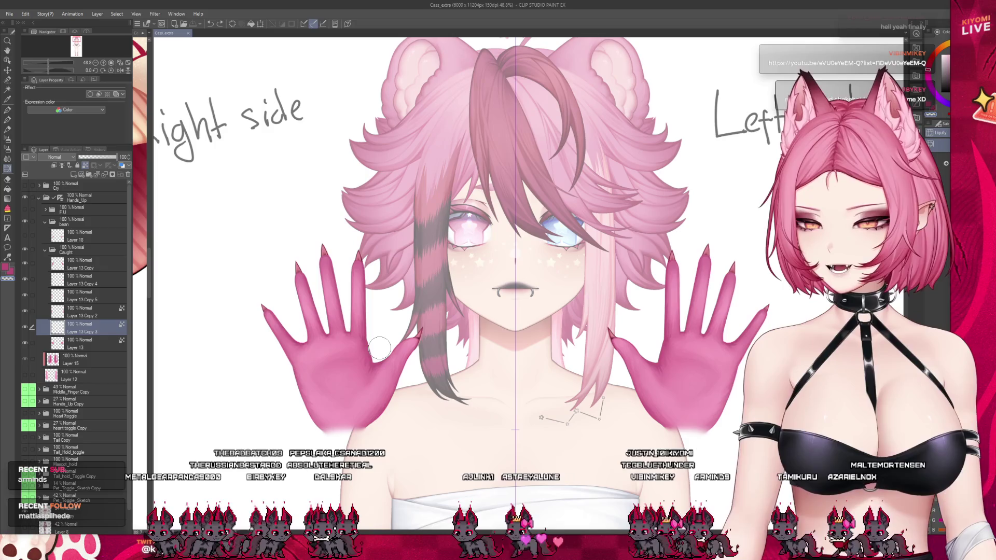
pyautogui.scroll(-3, 381, 343)
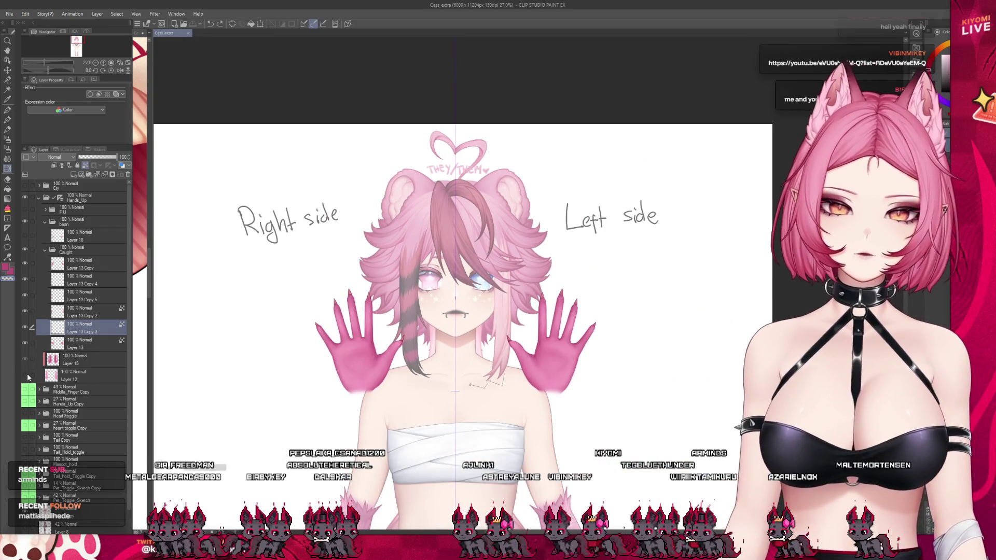
pyautogui.click(25, 374)
pyautogui.scroll(-2, 411, 276)
pyautogui.scroll(2, 412, 275)
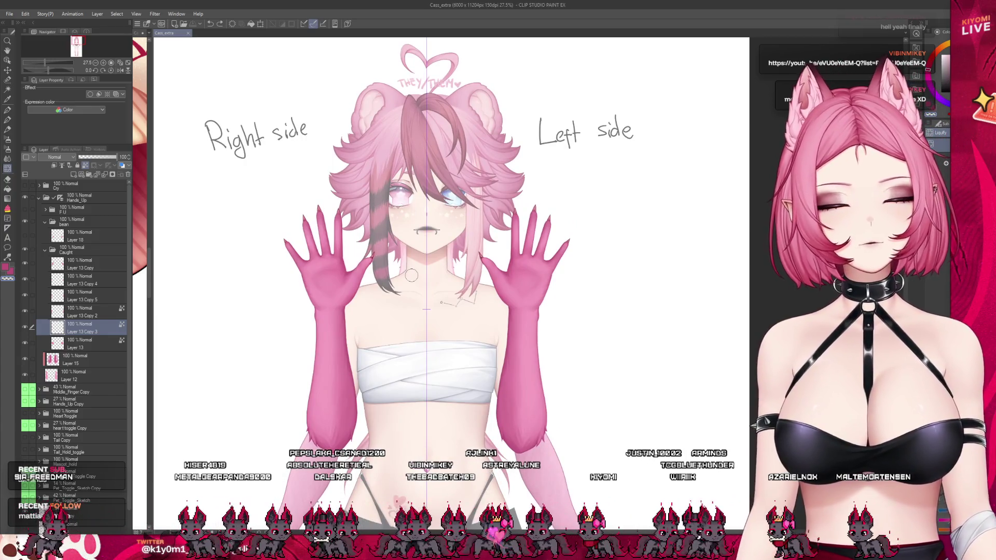
pyautogui.click(94, 239)
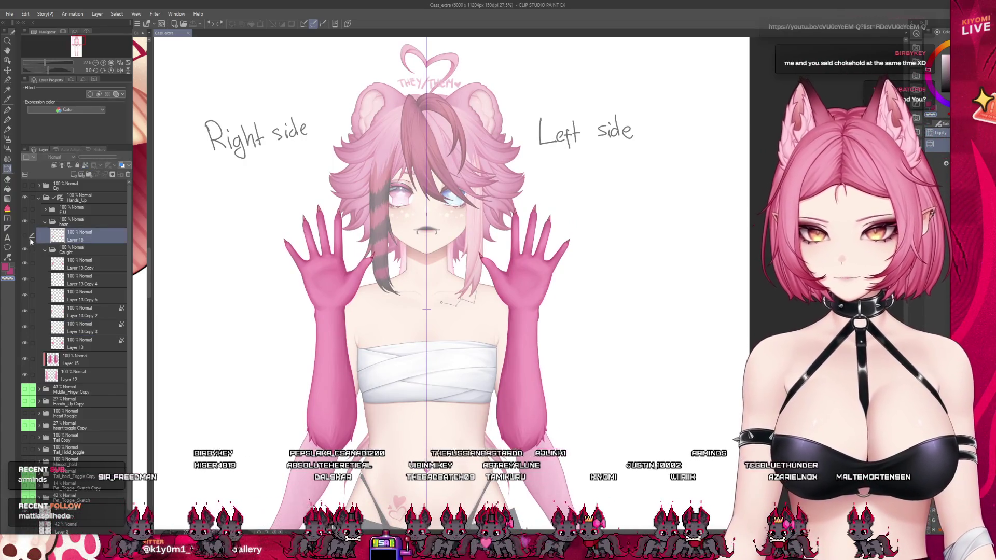
# Step: Show Layer 18's heart-shaped pink paw pads on both palms, then zoom in on the left hand
pyautogui.click(25, 237)
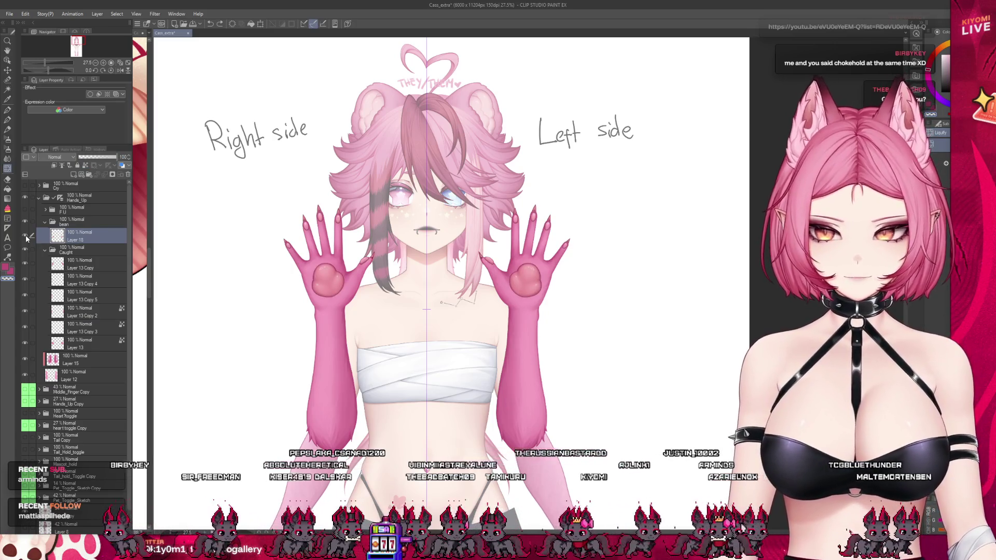
pyautogui.scroll(-5, 450, 227)
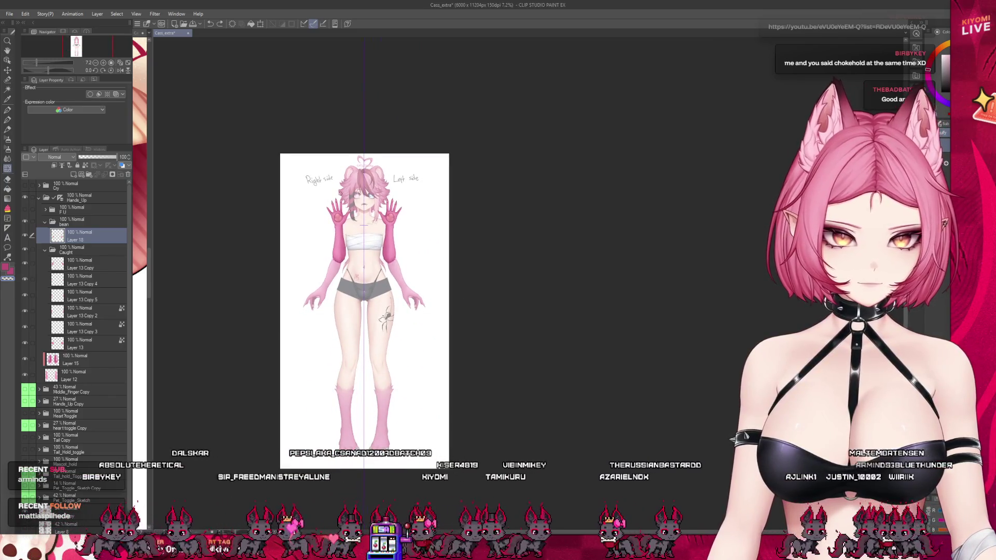
pyautogui.scroll(1, 342, 194)
pyautogui.scroll(3, 332, 208)
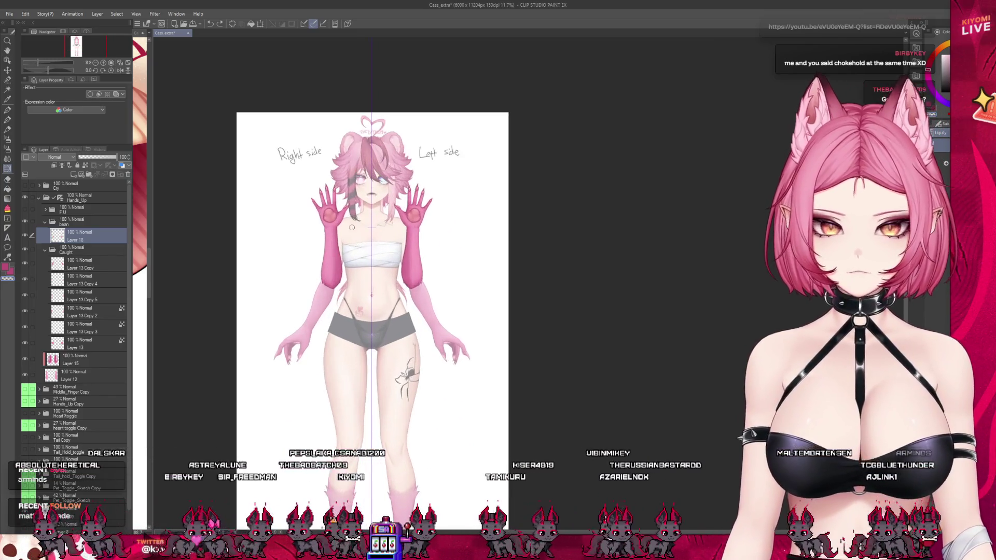
pyautogui.scroll(5, 323, 197)
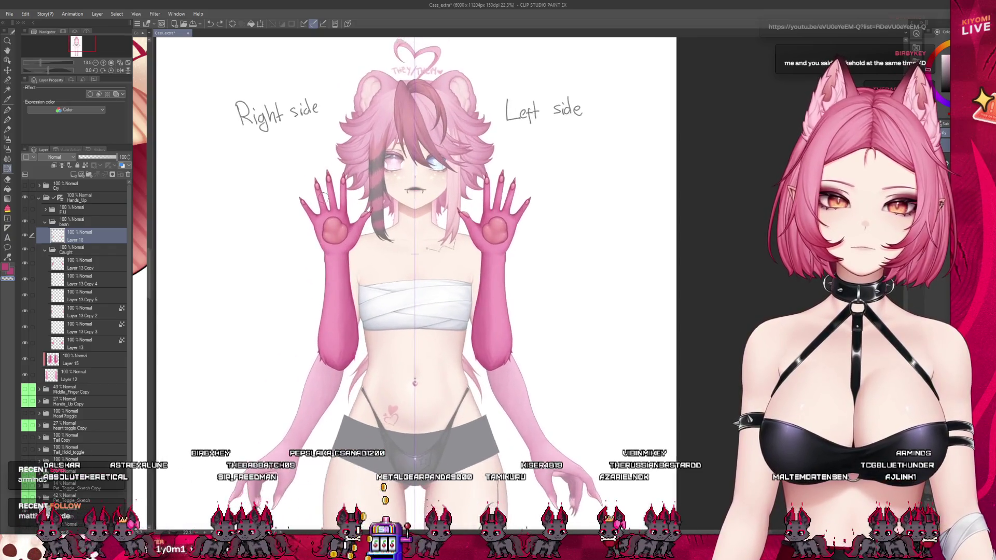
pyautogui.scroll(4, 323, 197)
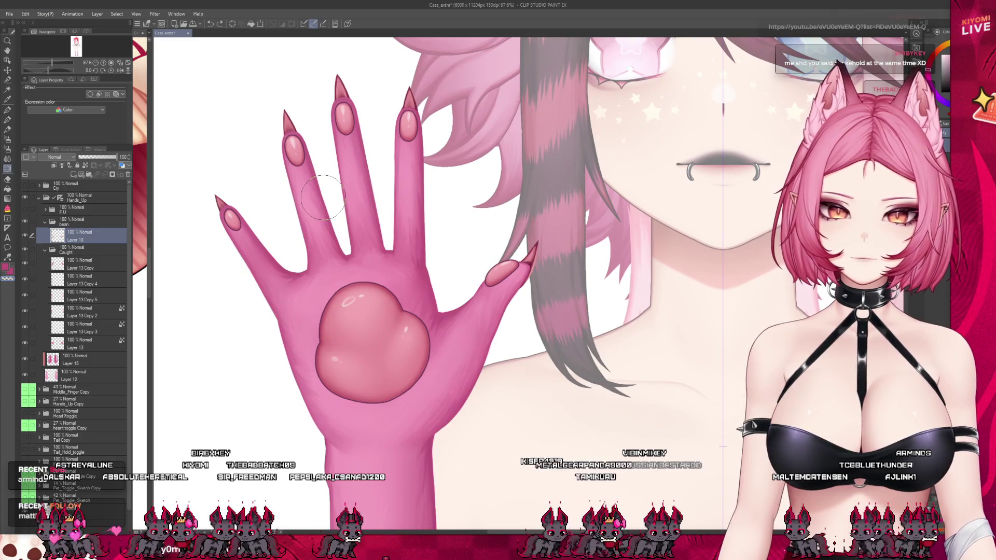
# Step: Thin the bean pads' outline, then select Layer 18 and zoom to about 484% on the fingertips
pyautogui.click(79, 223)
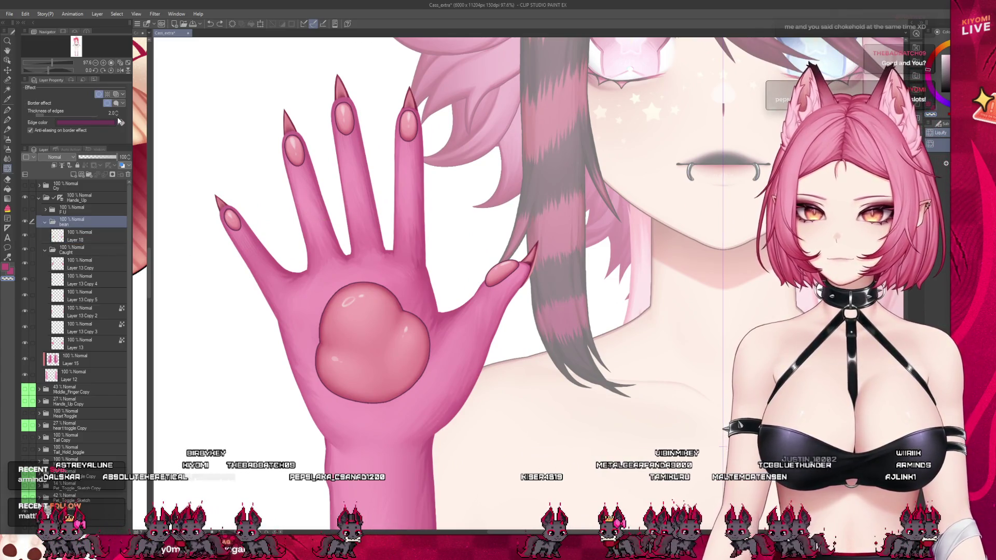
pyautogui.click(118, 115)
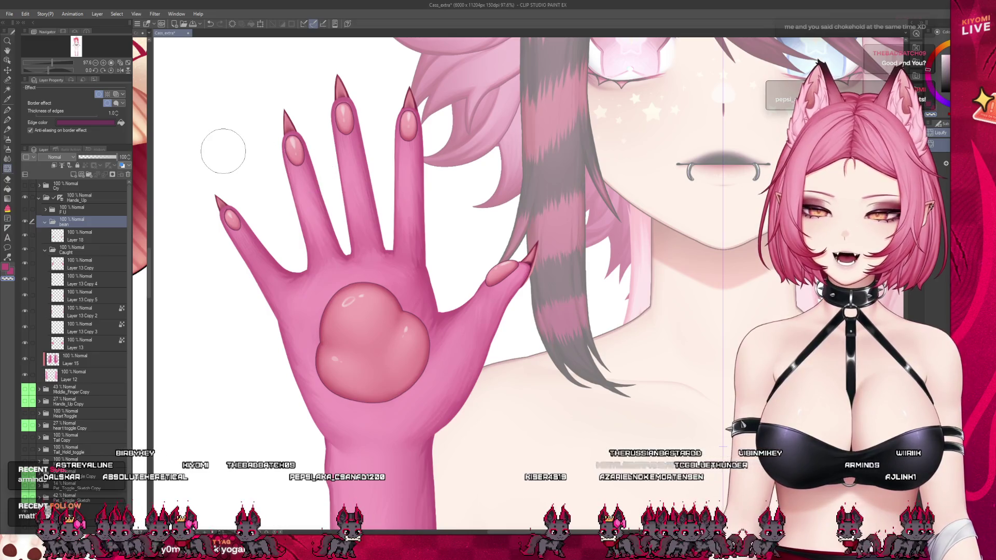
pyautogui.hotkey('alt', '[')
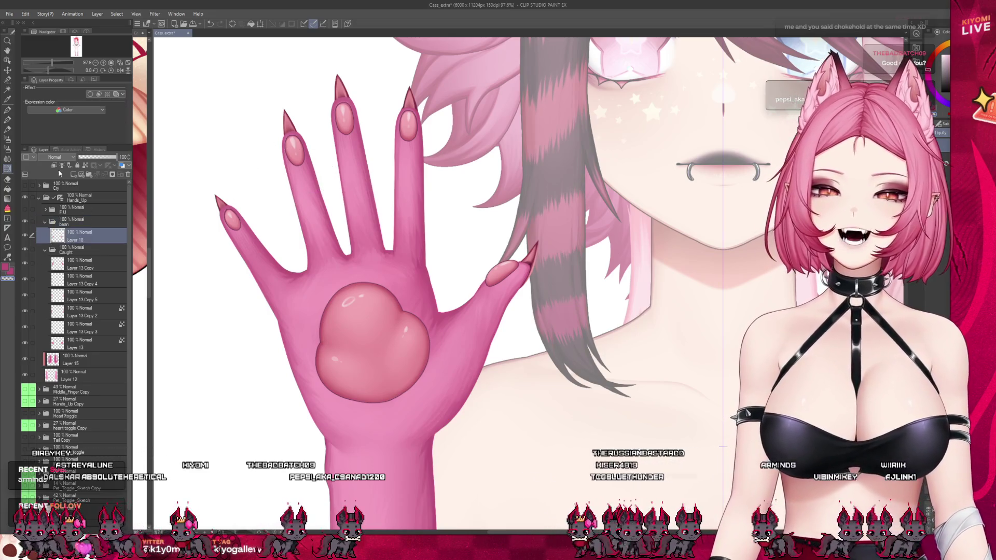
pyautogui.scroll(3, 224, 185)
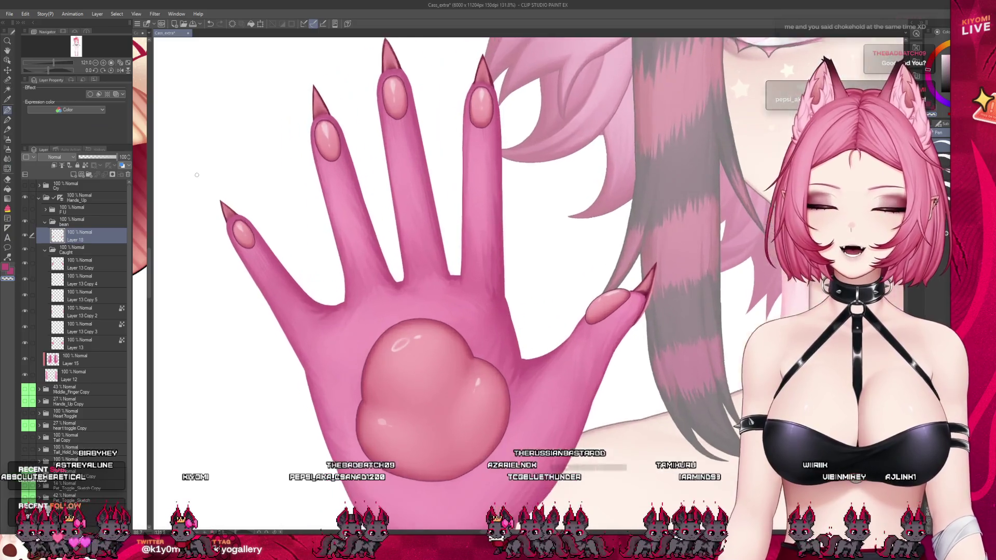
pyautogui.scroll(8, 180, 206)
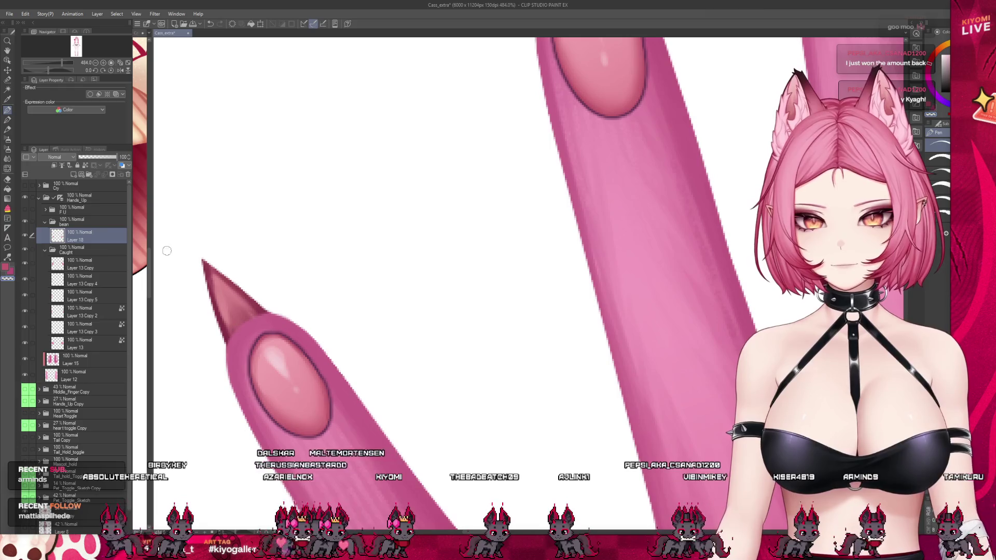
# Step: Set the bean folder's Border effect edge color to dark maroon, then reselect Layer 18
pyautogui.click(99, 222)
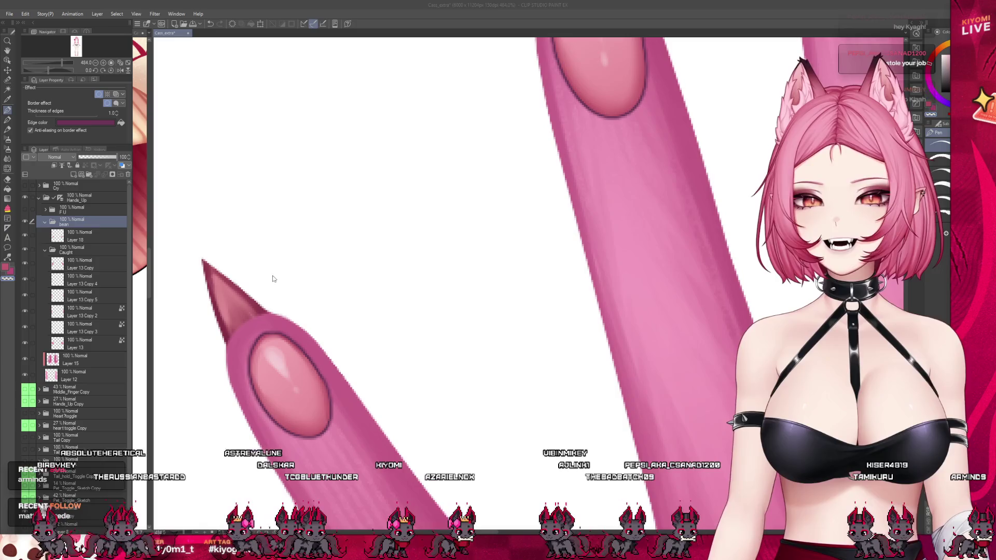
pyautogui.press('Return')
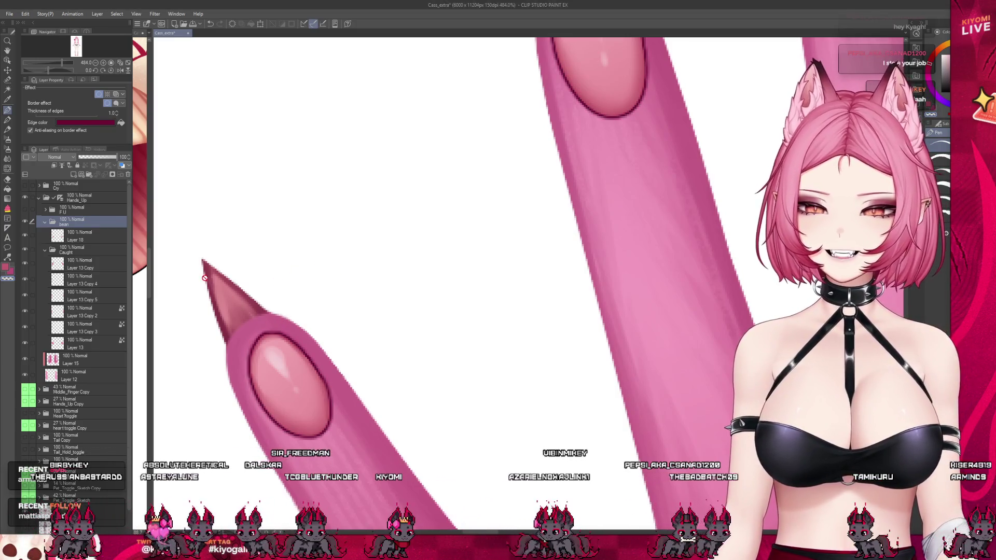
pyautogui.click(109, 237)
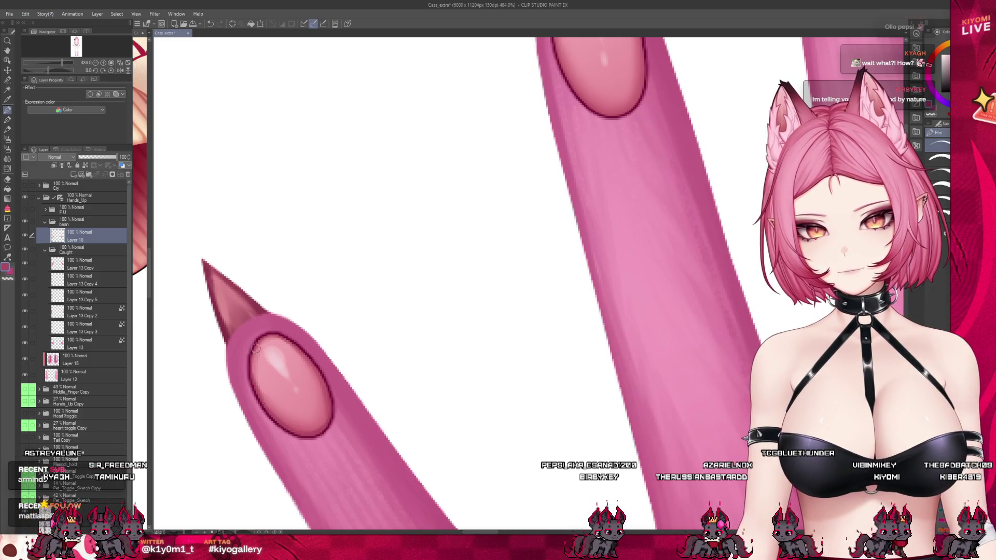
pyautogui.scroll(-5, 274, 309)
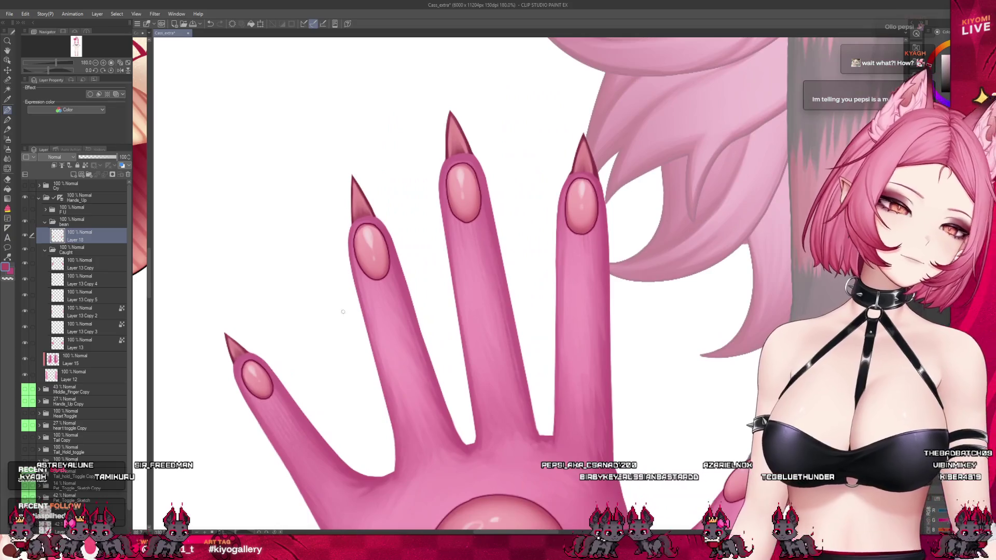
pyautogui.scroll(4, 393, 179)
pyautogui.scroll(2, 394, 179)
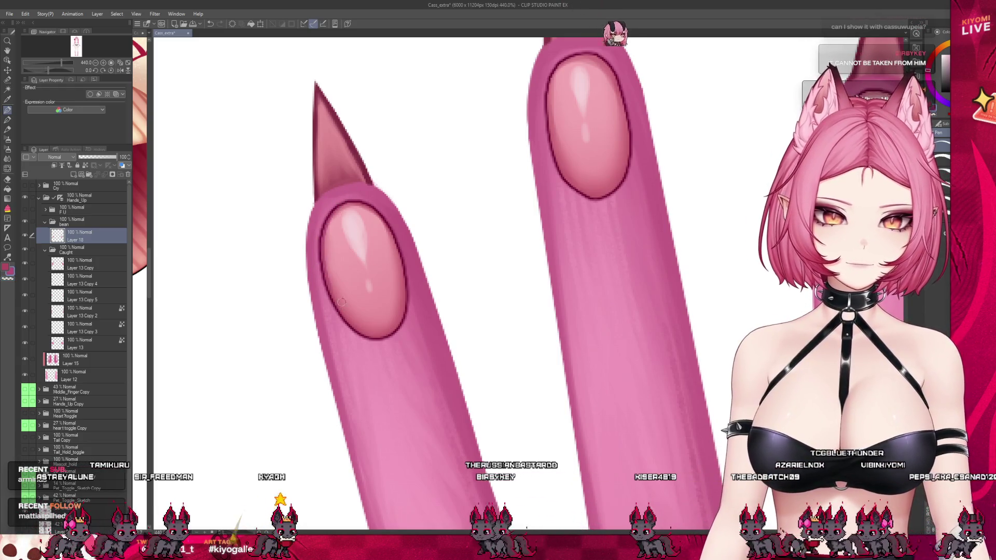
pyautogui.press(']')
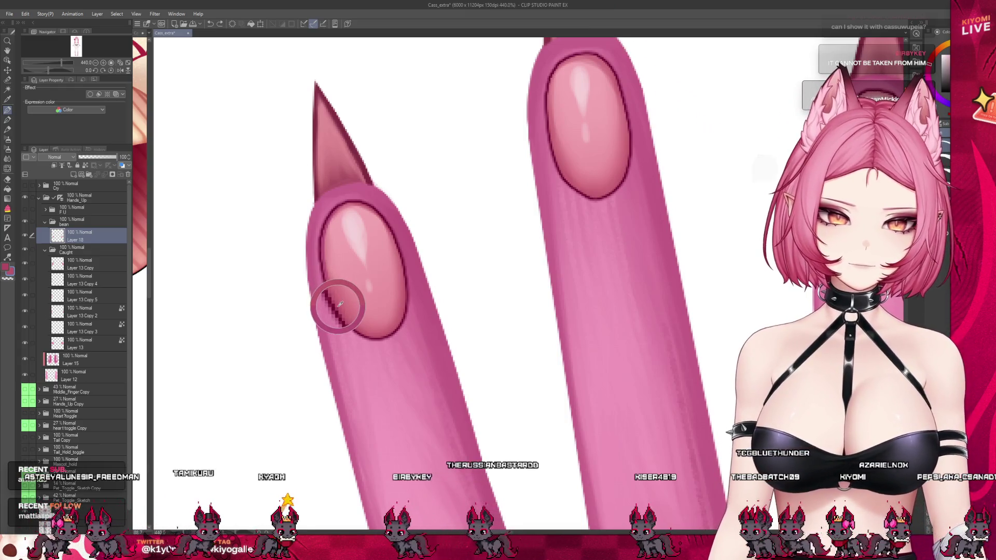
pyautogui.press('[')
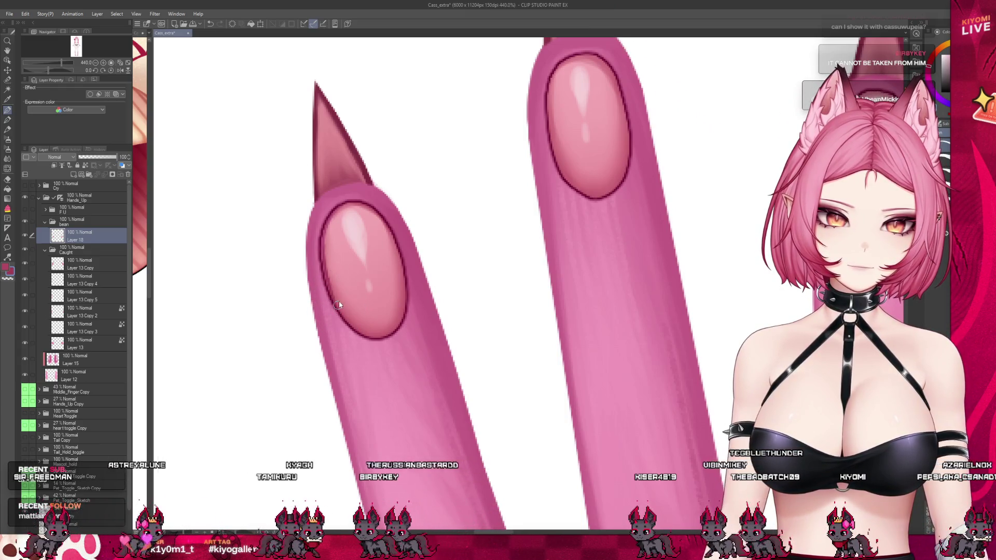
pyautogui.press(']')
pyautogui.press('[')
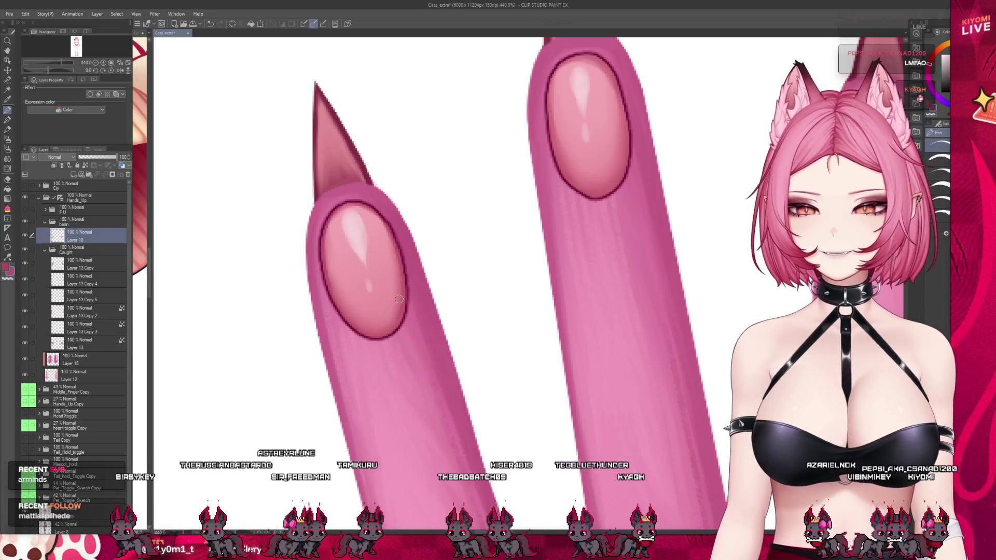
pyautogui.scroll(-1, 379, 297)
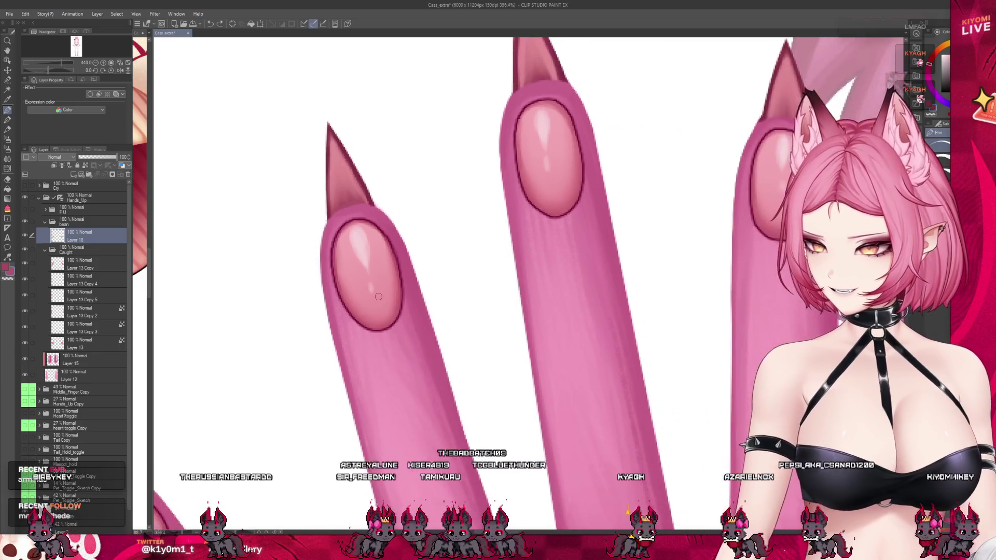
pyautogui.scroll(-5, 378, 297)
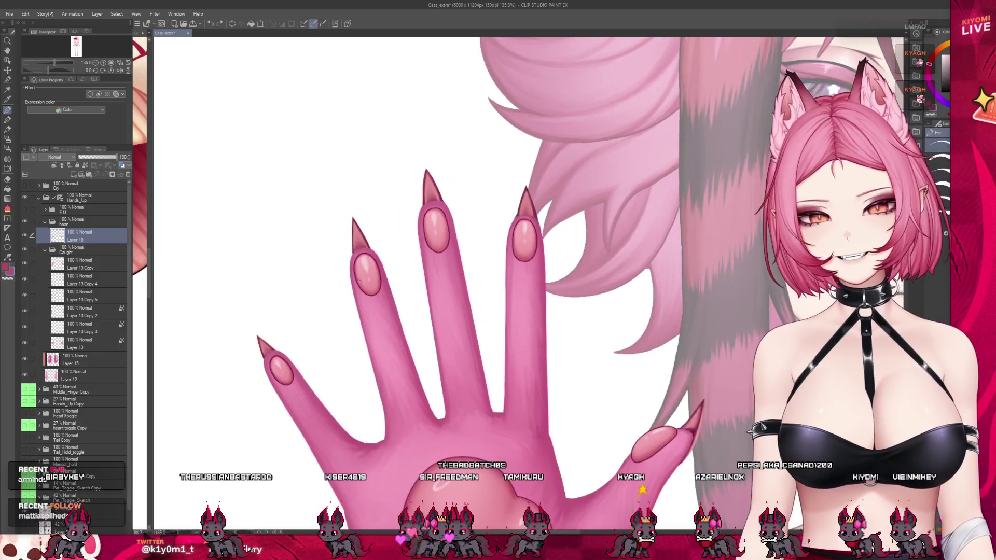
pyautogui.scroll(-2, 380, 272)
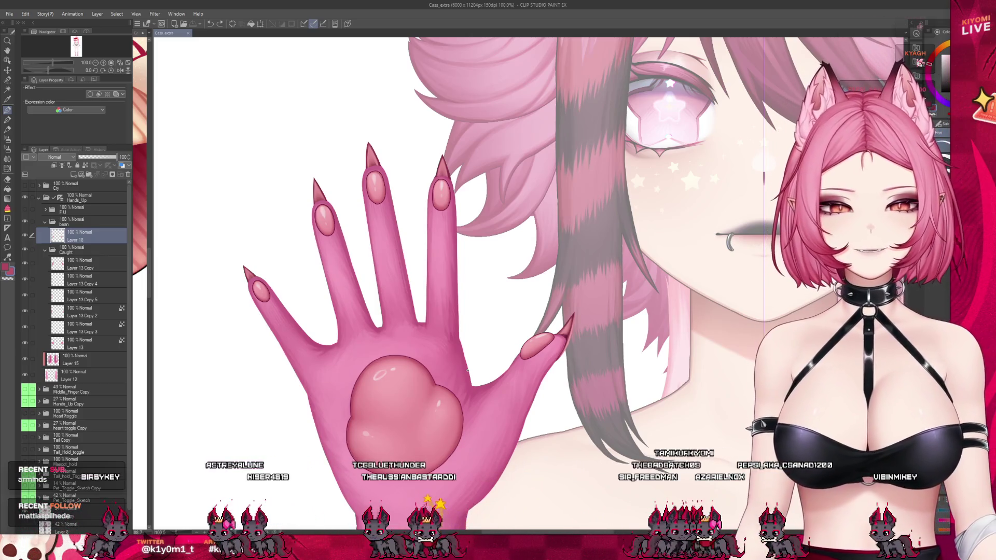
pyautogui.scroll(-1, 745, 426)
pyautogui.scroll(5, 379, 125)
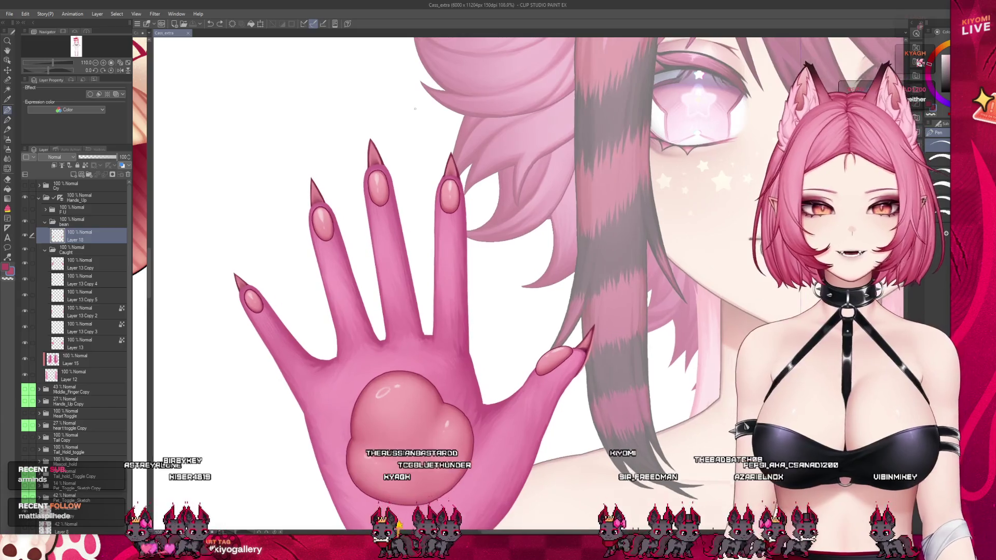
pyautogui.scroll(5, 380, 125)
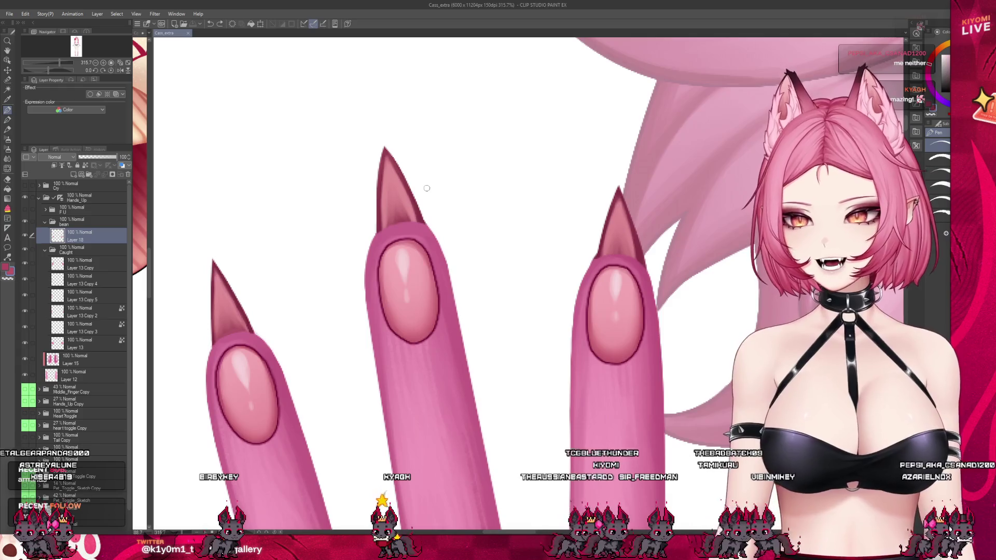
# Step: Draw a curved stroke along the middle fingernail's top edge, discarding an earlier trial stroke
pyautogui.scroll(1, 426, 188)
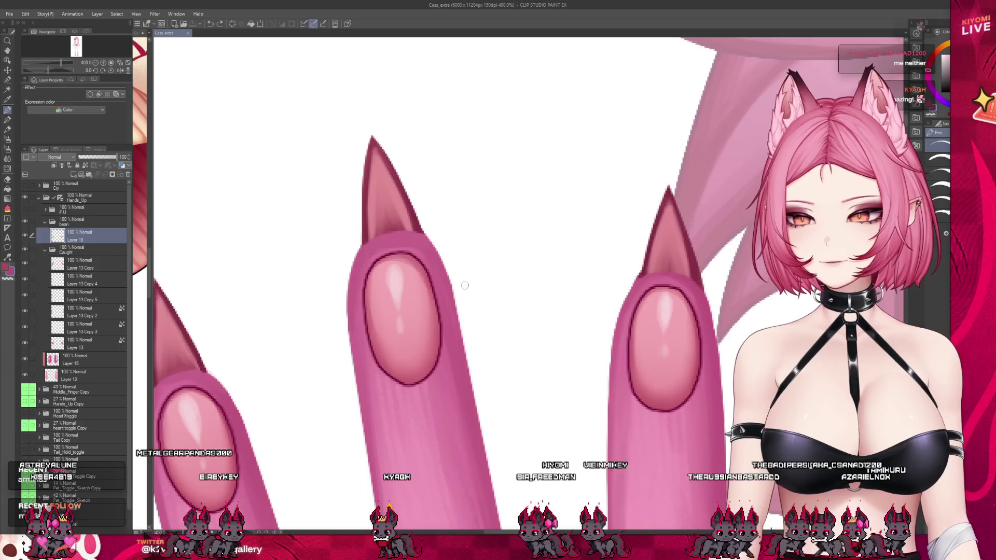
pyautogui.scroll(1, 461, 283)
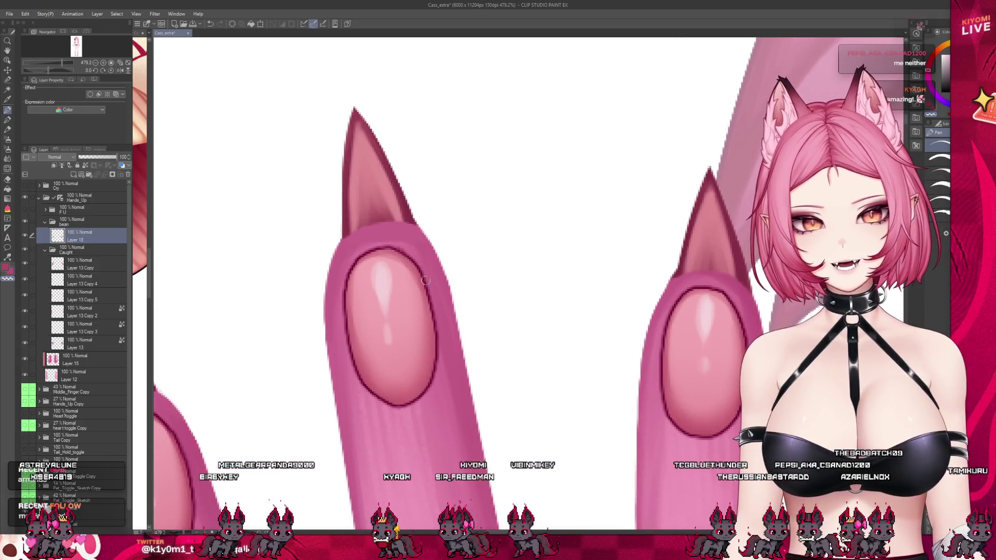
pyautogui.moveTo(426, 287); pyautogui.dragTo(414, 231)
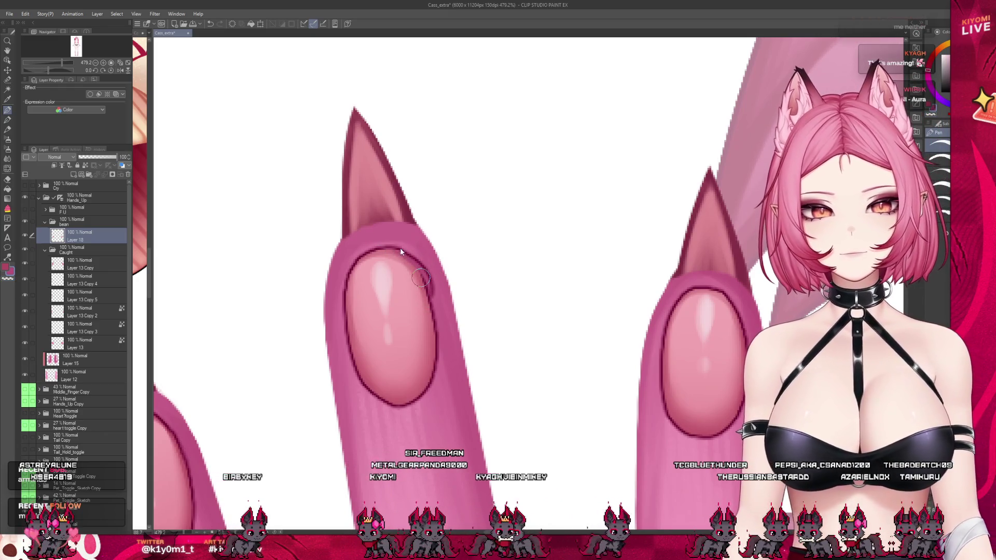
pyautogui.hotkey('ctrl', 'z')
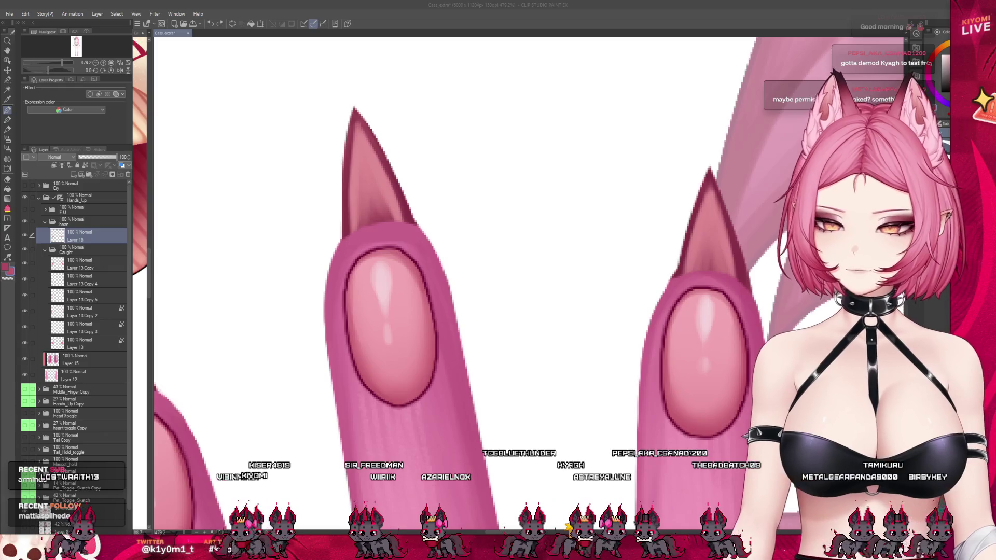
pyautogui.moveTo(390, 238); pyautogui.dragTo(428, 272)
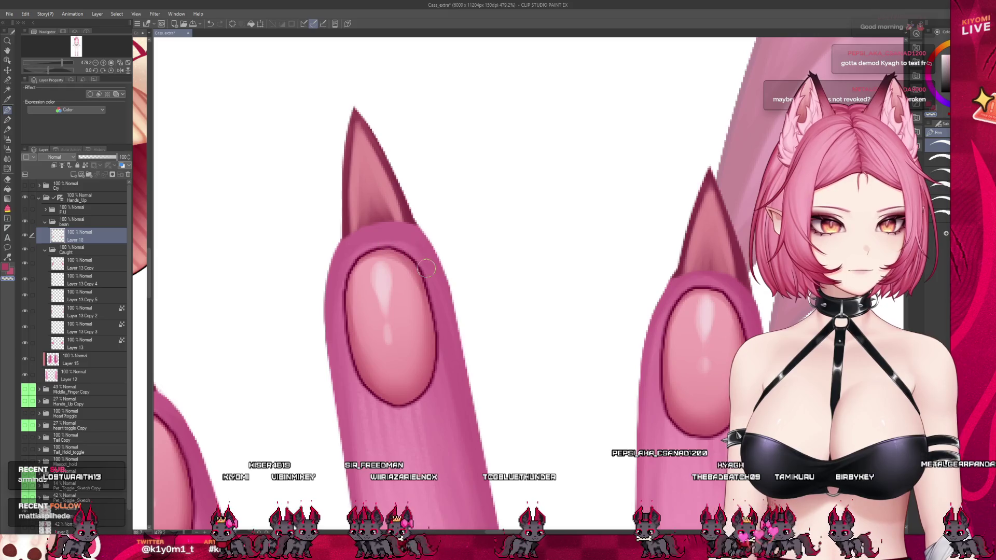
# Step: Undo a stray stroke near the nail base and enlarge the brush
pyautogui.moveTo(388, 397); pyautogui.dragTo(367, 382)
pyautogui.hotkey('ctrl', 'z')
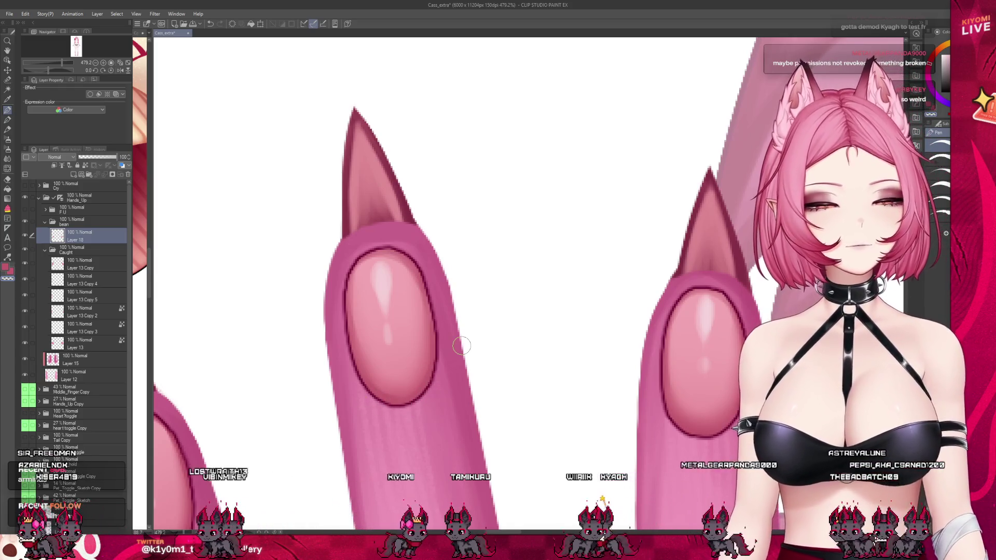
pyautogui.scroll(-3, 461, 346)
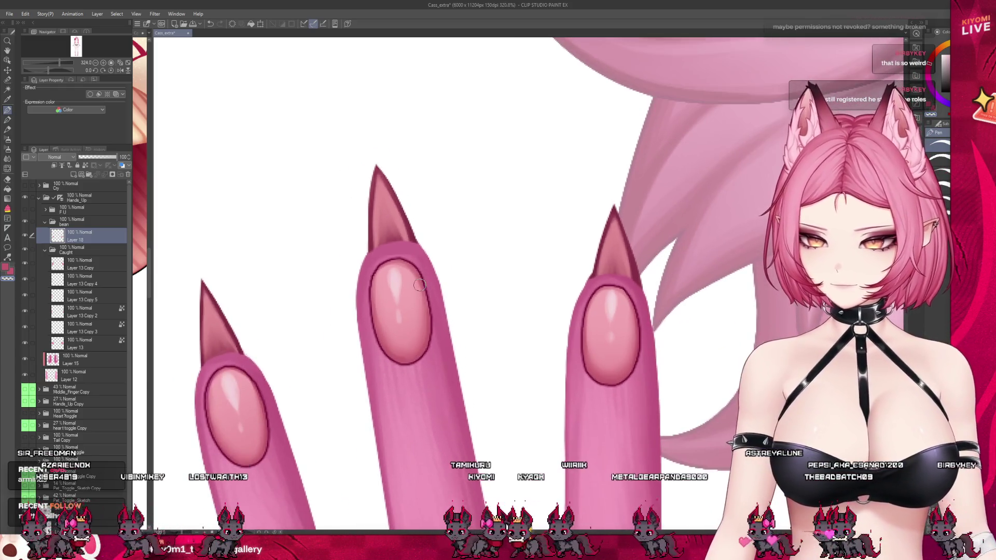
pyautogui.scroll(-3, 419, 285)
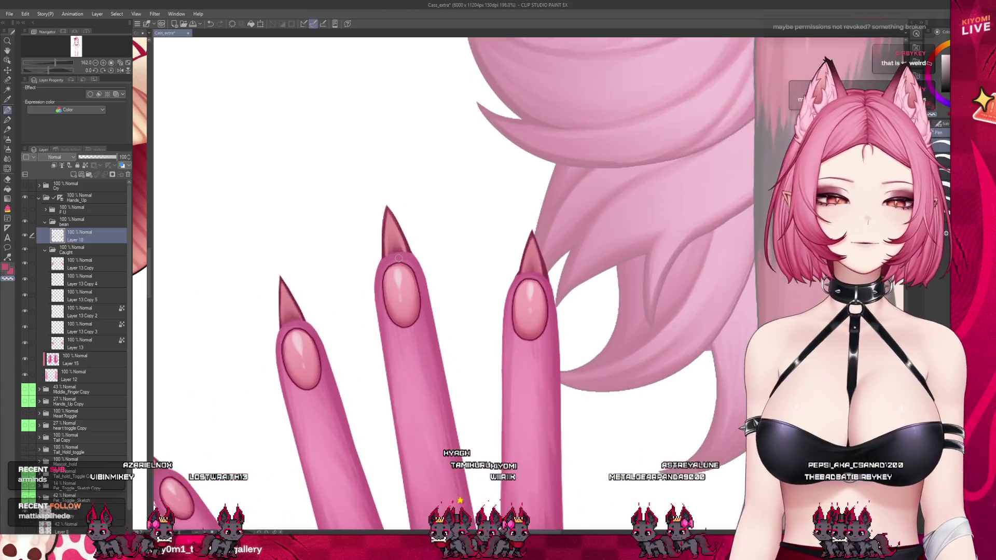
pyautogui.scroll(2, 411, 262)
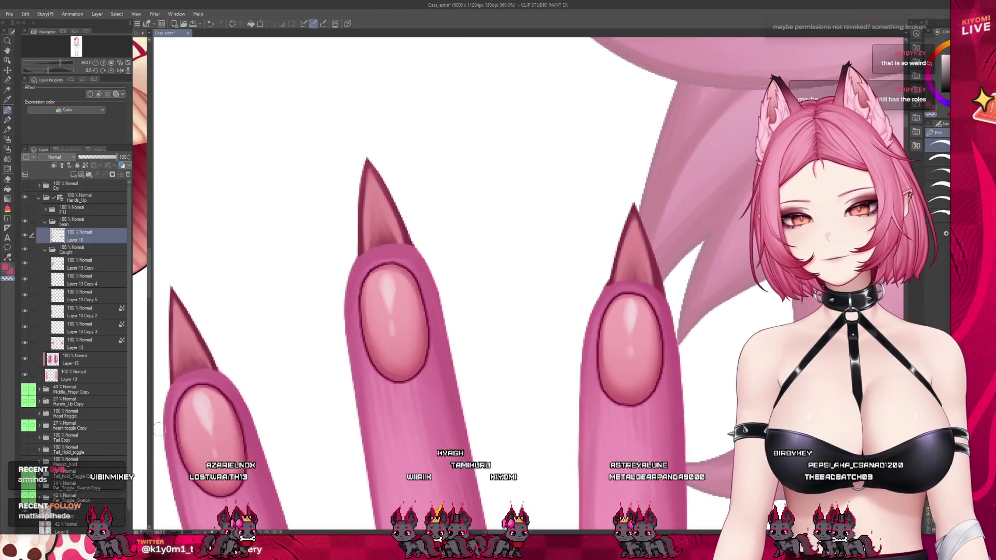
pyautogui.press(']')
pyautogui.press(']')
pyautogui.press(']')
pyautogui.scroll(2, 376, 298)
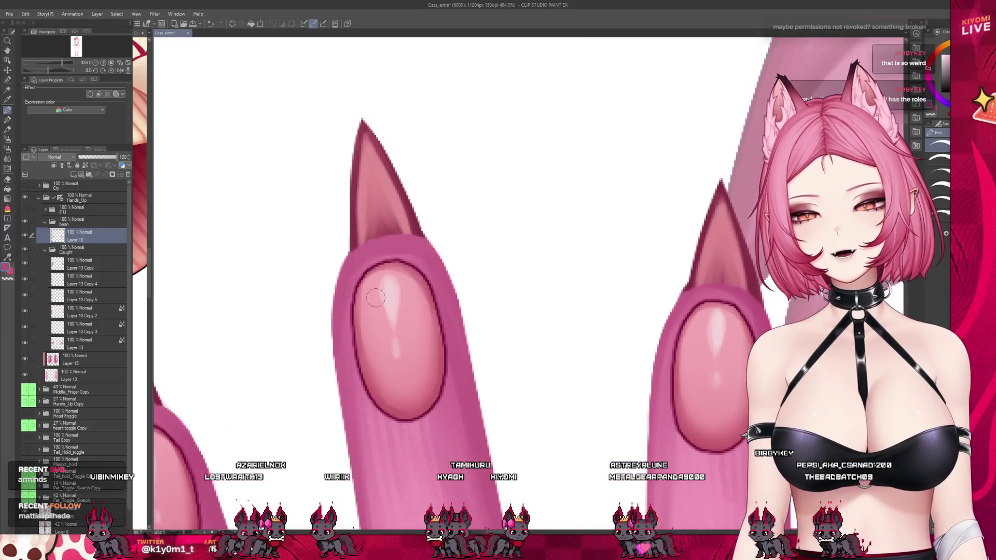
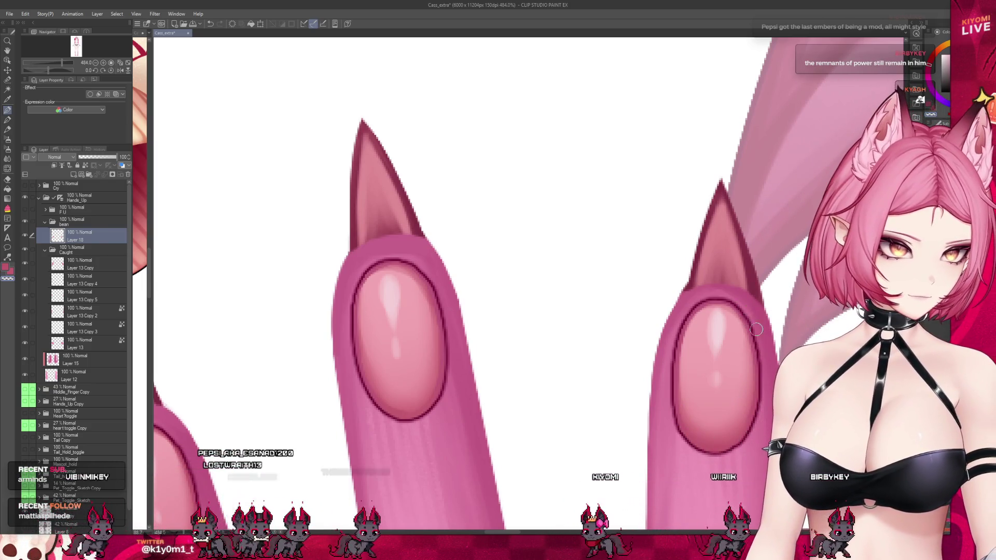
# Step: Save the Cass_extra illustration with Ctrl+S after checking the raised paws at different zooms
pyautogui.scroll(-10, 505, 282)
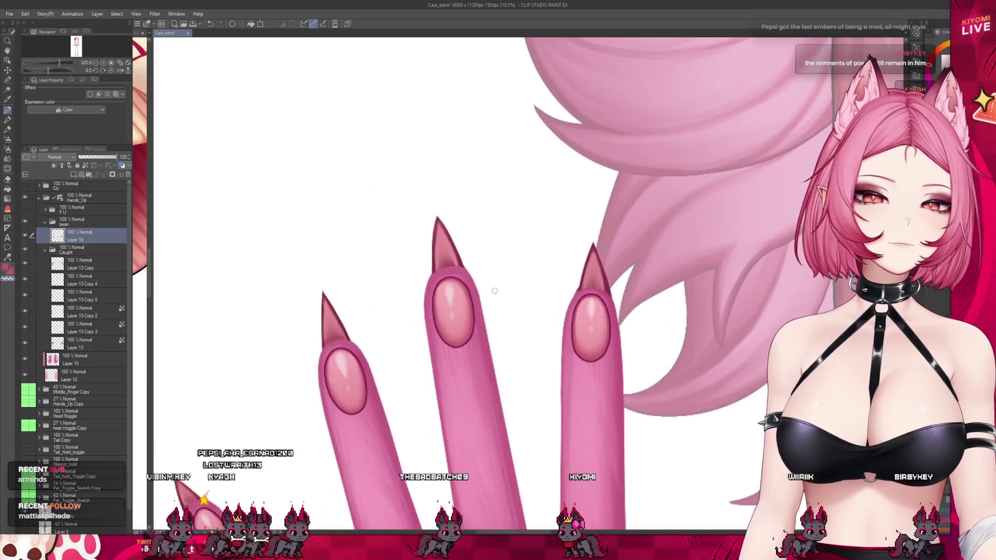
pyautogui.scroll(-2, 494, 291)
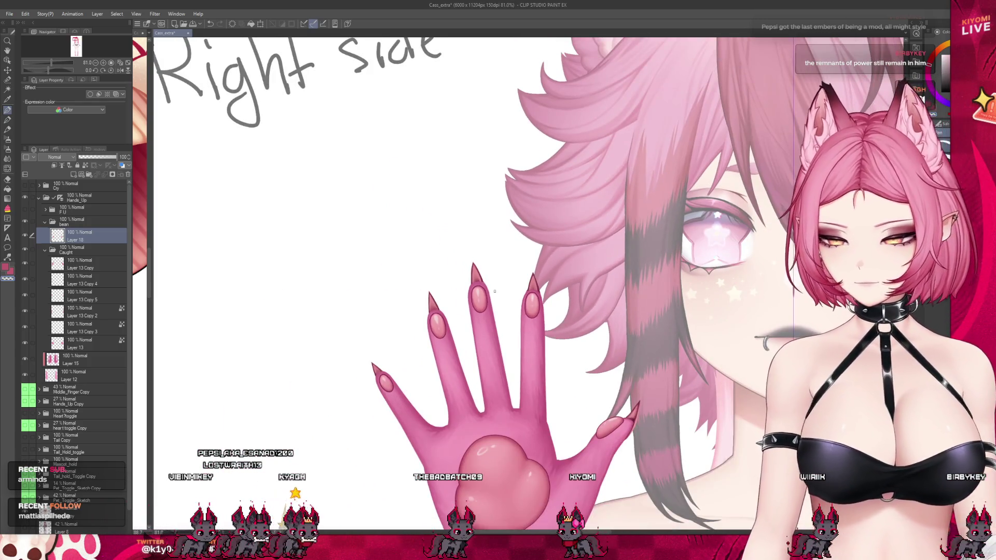
pyautogui.scroll(-2, 495, 291)
pyautogui.scroll(-3, 744, 412)
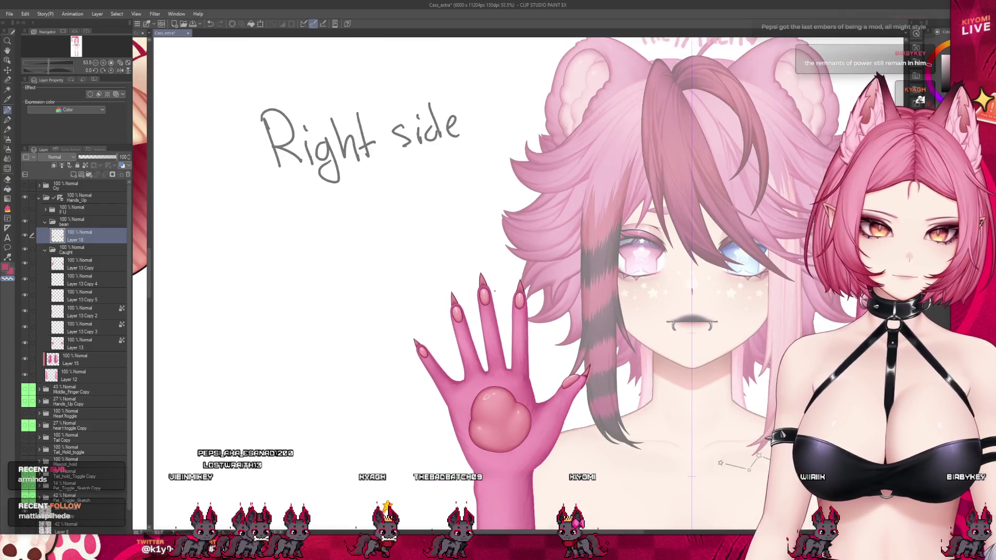
pyautogui.scroll(-1, 744, 412)
pyautogui.scroll(2, 640, 387)
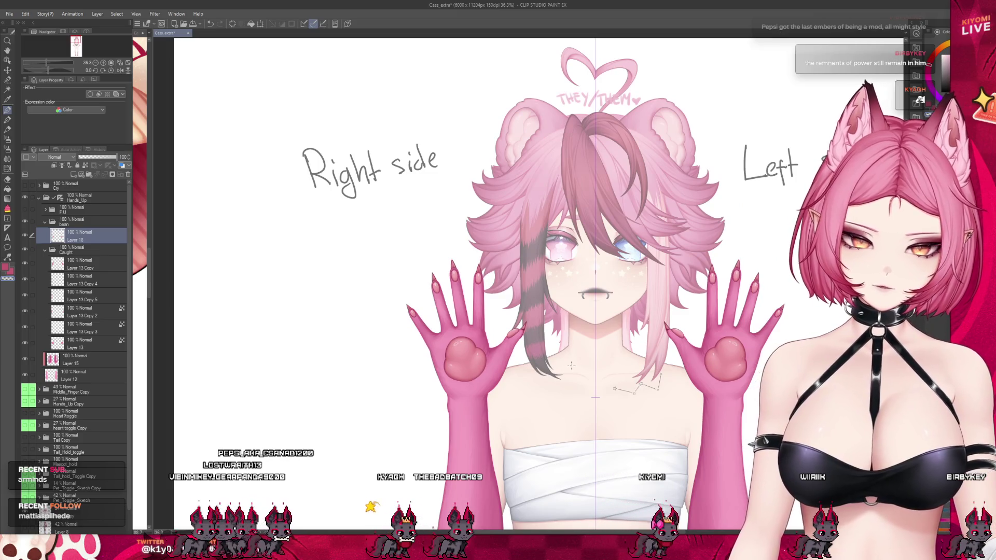
pyautogui.scroll(1, 575, 366)
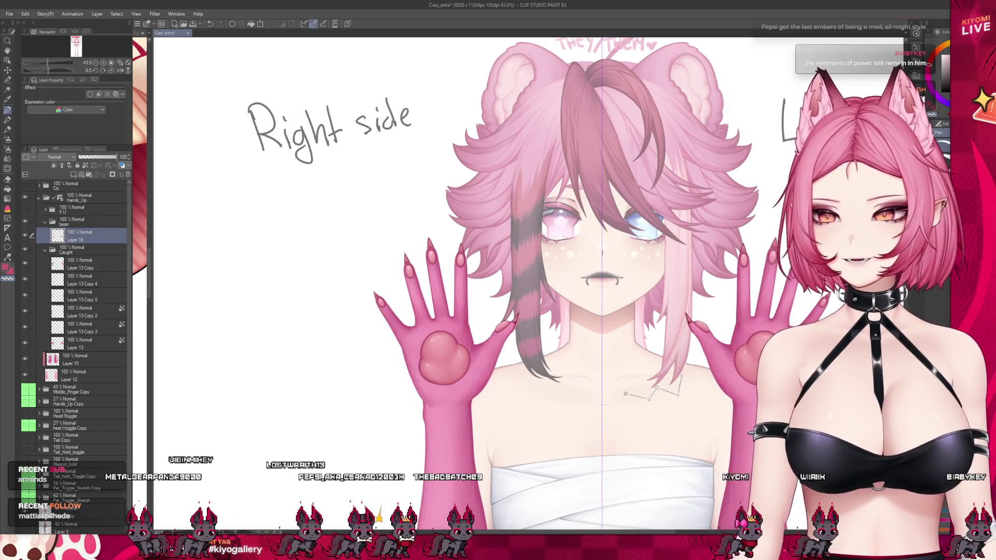
pyautogui.scroll(-2, 488, 354)
pyautogui.scroll(2, 494, 336)
pyautogui.hotkey('ctrl', 's')
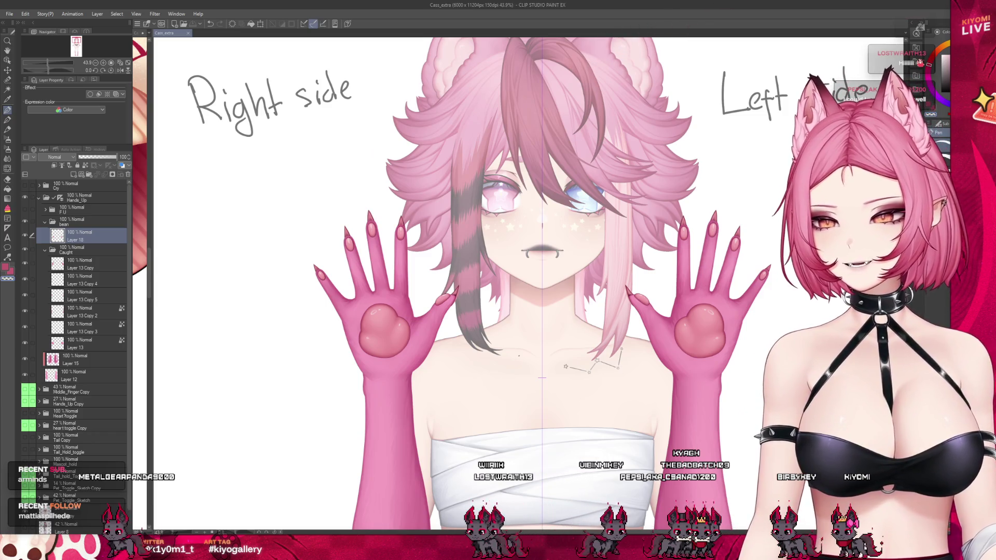
pyautogui.scroll(-1, 570, 347)
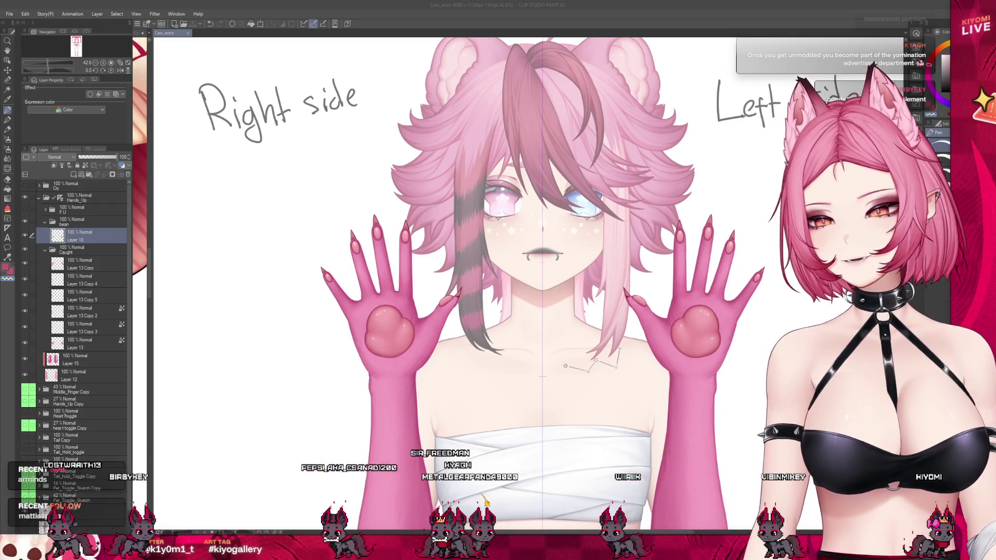
pyautogui.scroll(3, 366, 244)
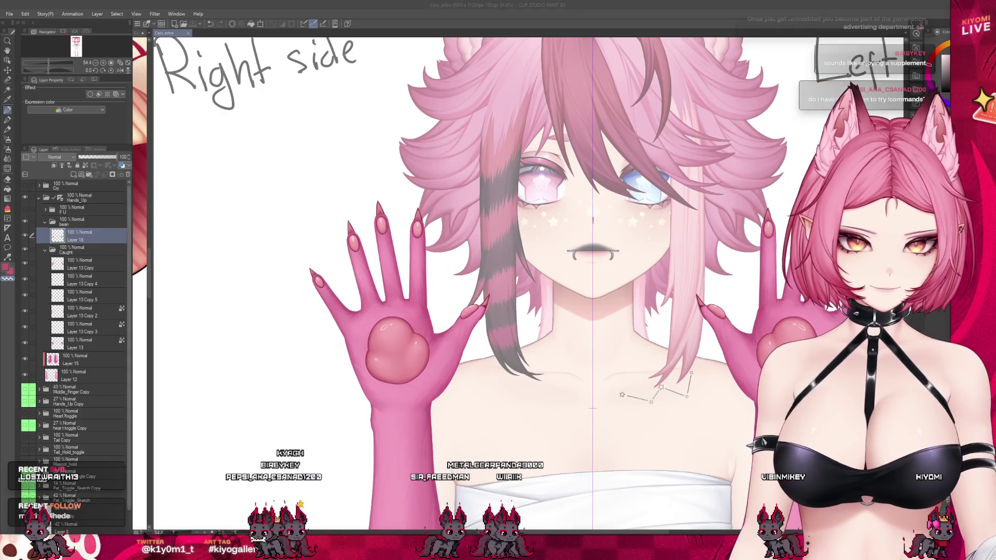
# Step: Hide Layer 18's paw pads on both palms, with the Caught folder selected
pyautogui.click(24, 237)
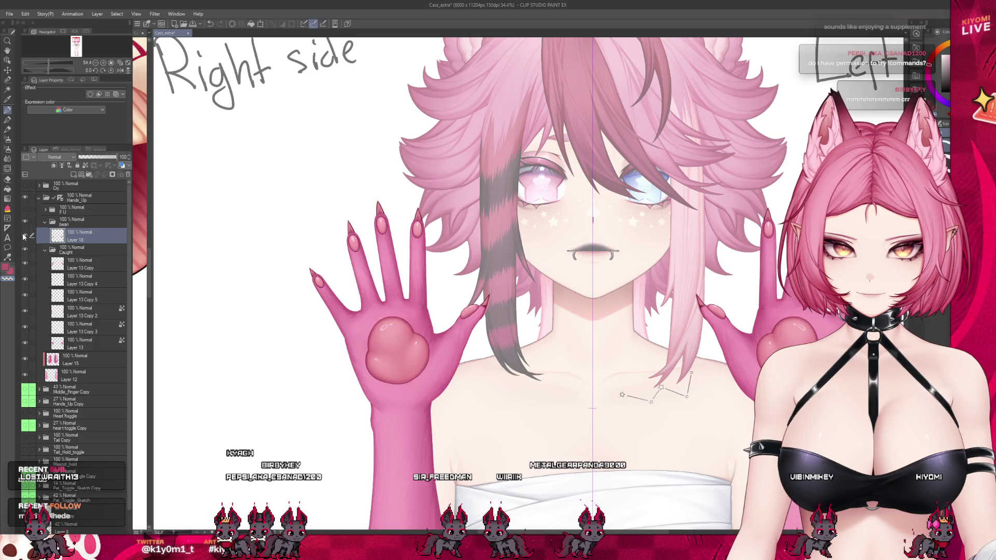
pyautogui.scroll(-4, 424, 262)
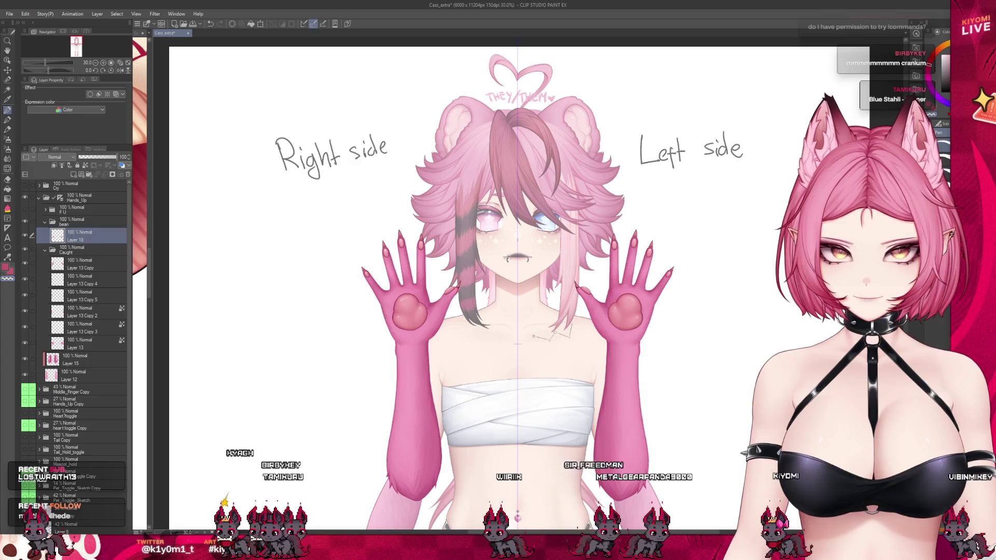
pyautogui.click(78, 250)
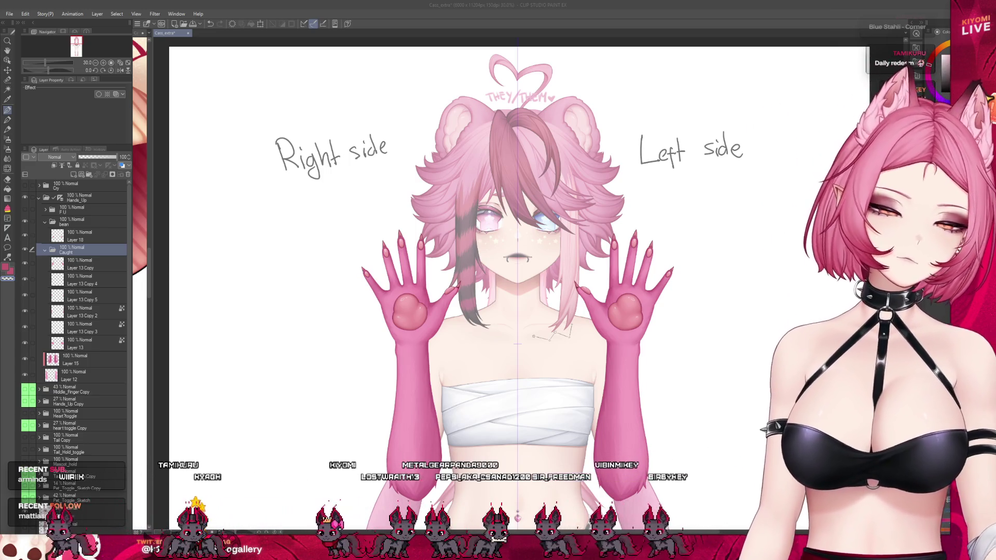
pyautogui.scroll(2, 439, 274)
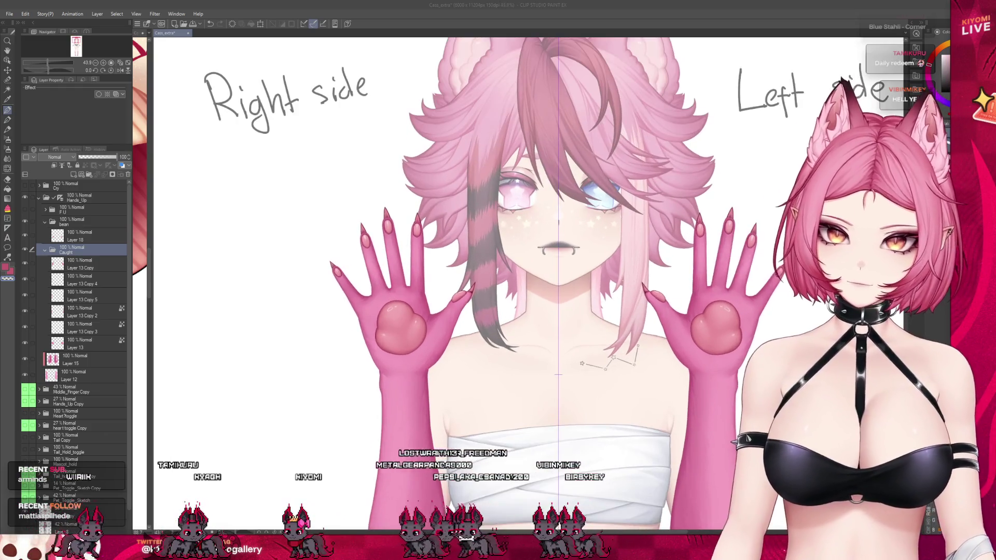
pyautogui.click(80, 236)
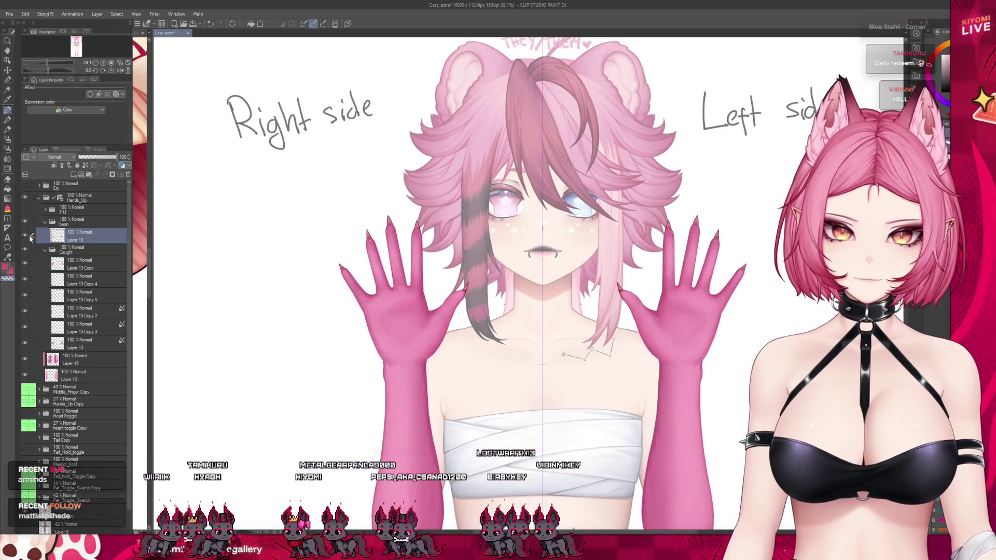
# Step: Select Layer 15 and merge it down into Layer 12
pyautogui.scroll(2, 438, 319)
pyautogui.scroll(5, 406, 327)
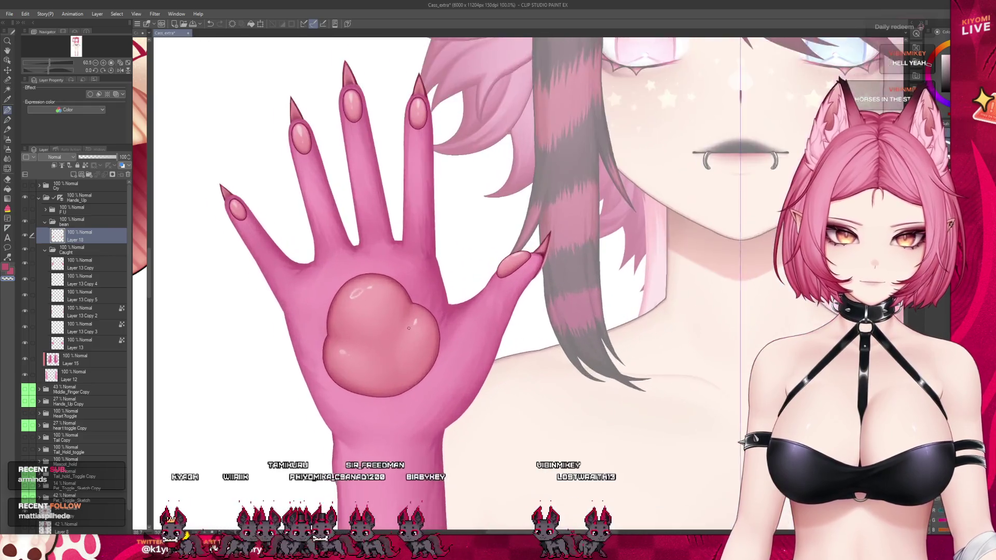
pyautogui.click(88, 277)
pyautogui.click(83, 264)
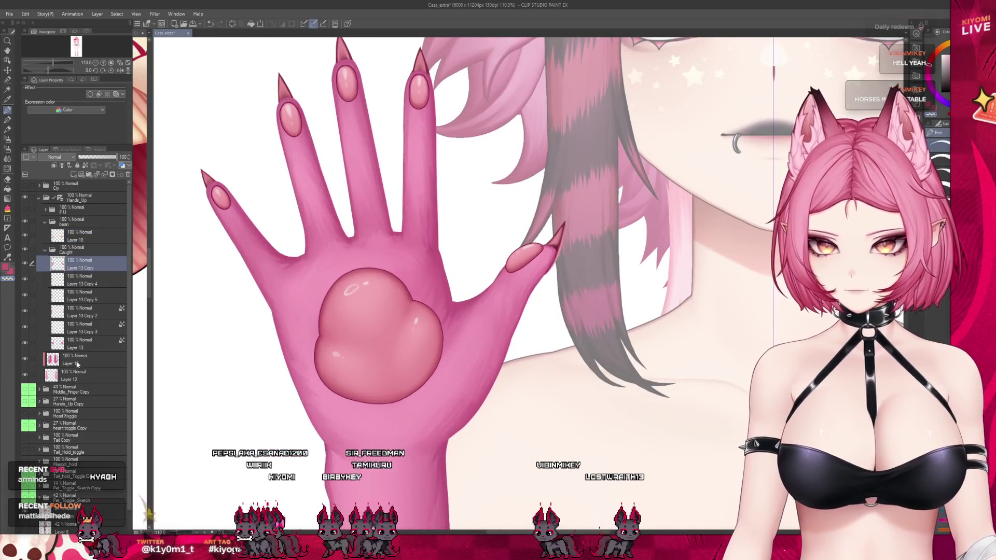
pyautogui.click(78, 359)
pyautogui.scroll(-2, 377, 138)
pyautogui.scroll(-1, 377, 138)
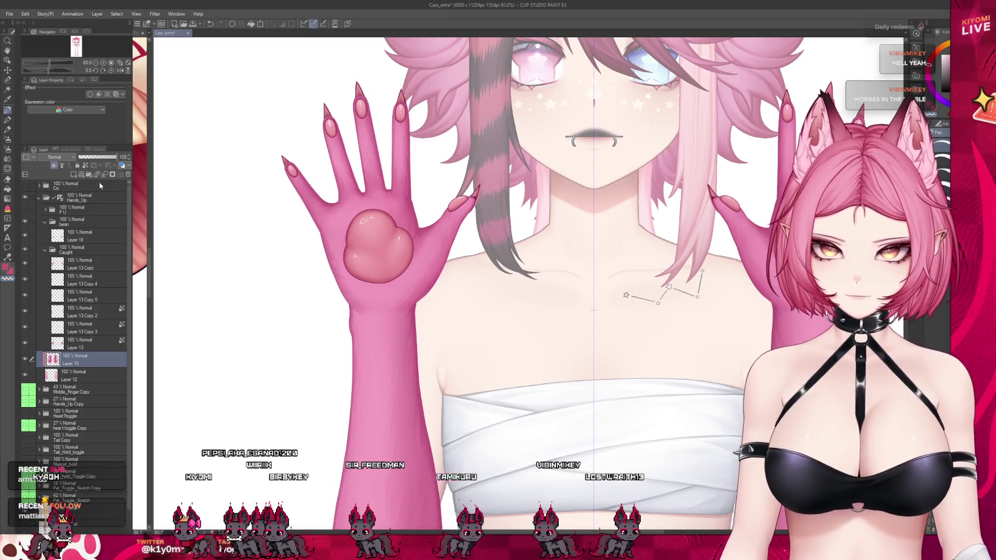
pyautogui.click(103, 176)
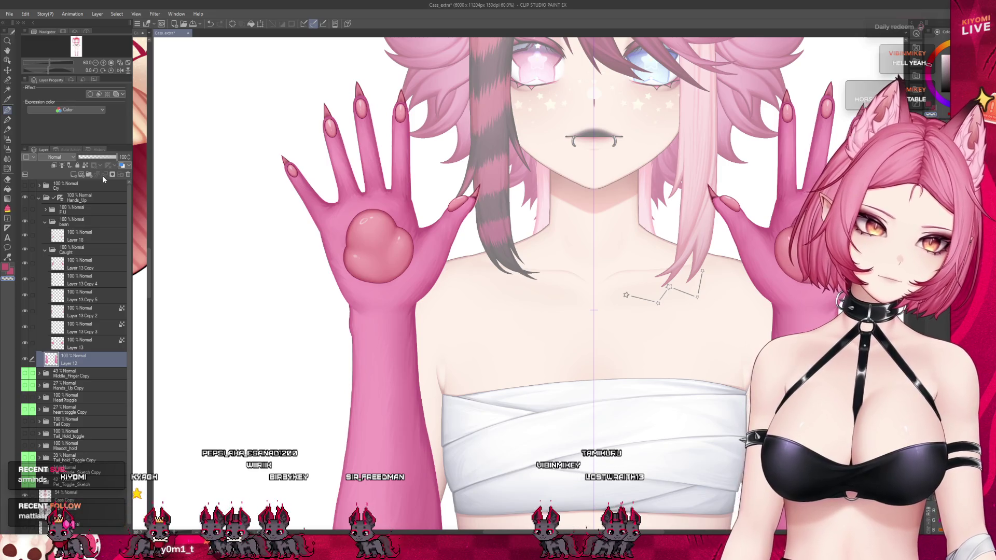
# Step: Duplicate Layer 12 into Layer 12 Copy with Ctrl+C and Ctrl+V
pyautogui.scroll(-3, 255, 274)
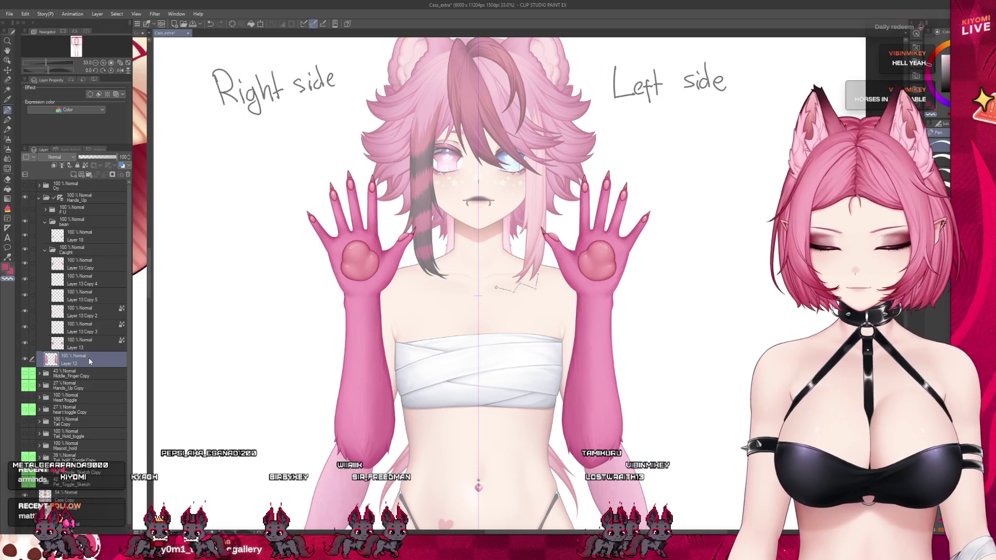
pyautogui.hotkey('ctrl', 'c')
pyautogui.hotkey('ctrl', 'v')
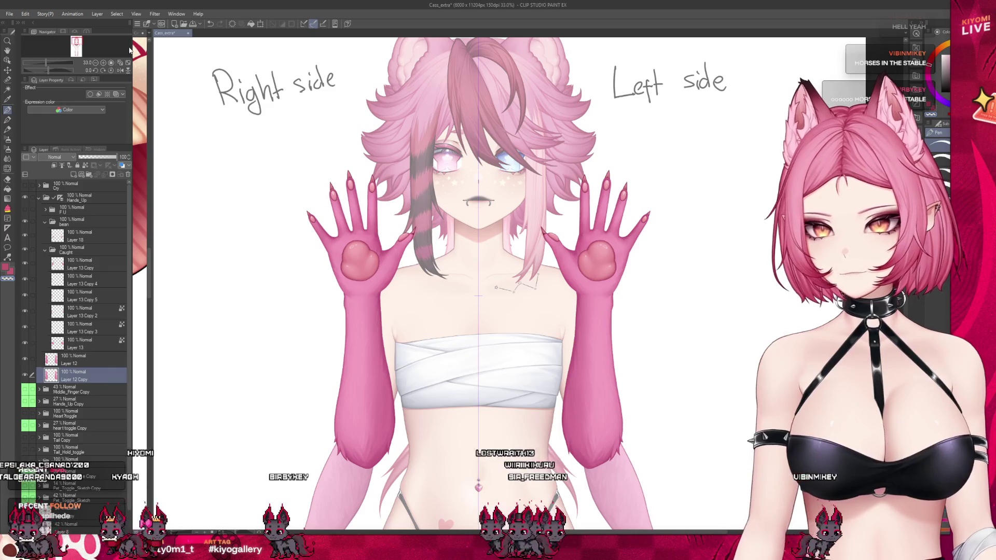
pyautogui.click(97, 14)
pyautogui.click(130, 138)
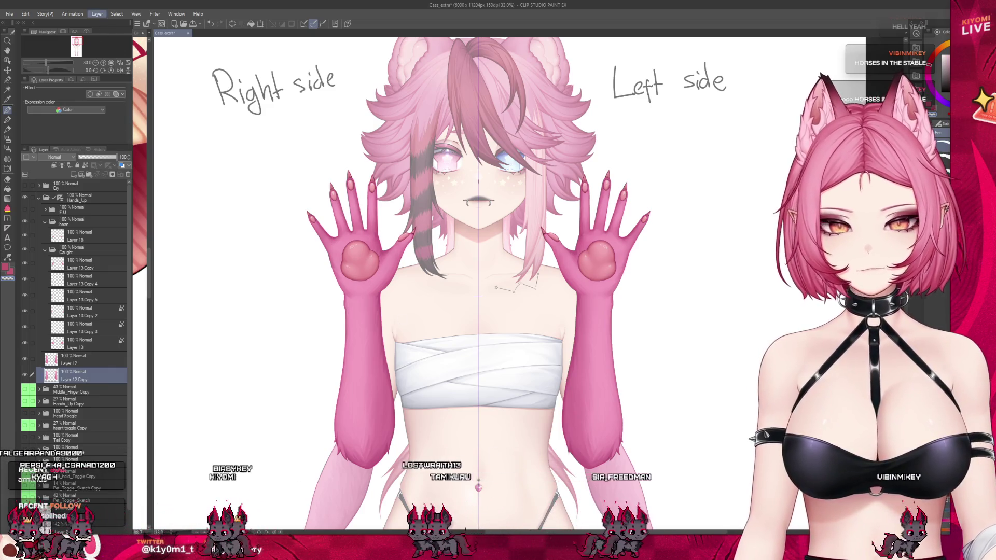
pyautogui.hotkey('ctrl', 'shift', 'l')
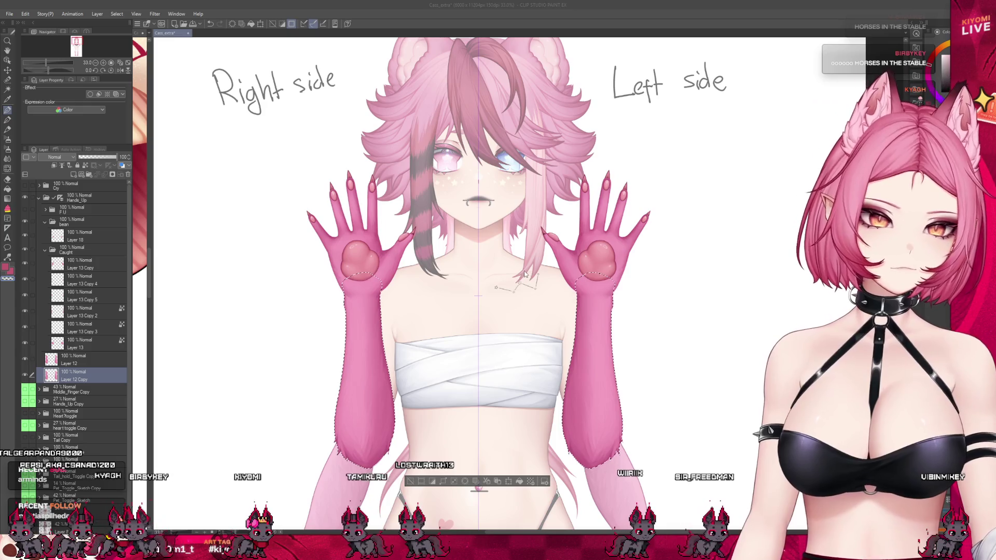
pyautogui.scroll(1, 337, 363)
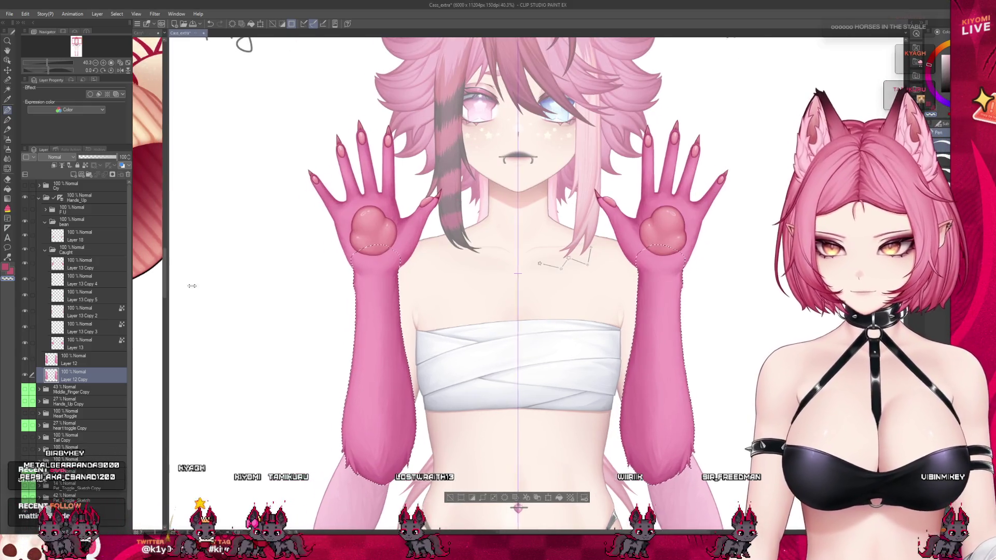
pyautogui.moveTo(177, 286); pyautogui.dragTo(396, 286)
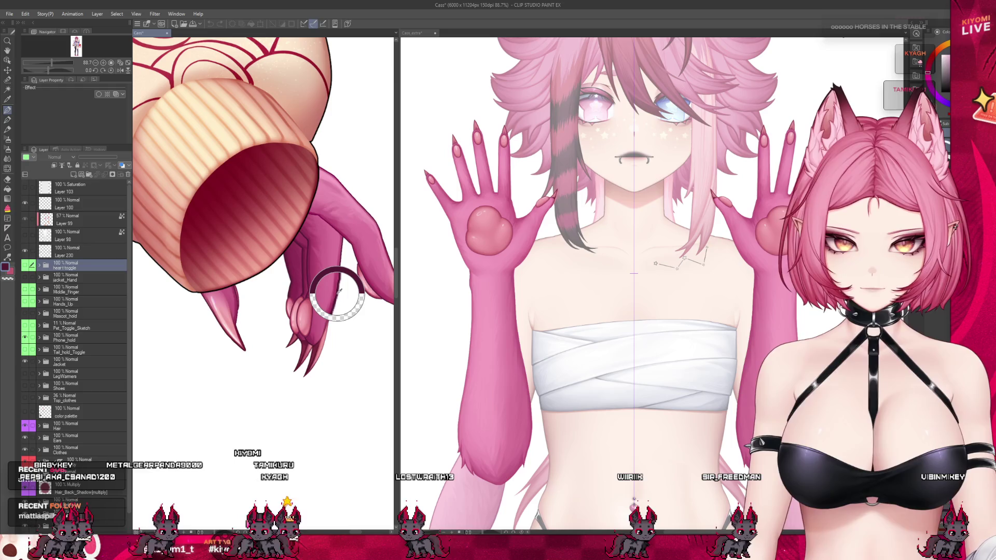
pyautogui.moveTo(399, 294); pyautogui.dragTo(150, 295)
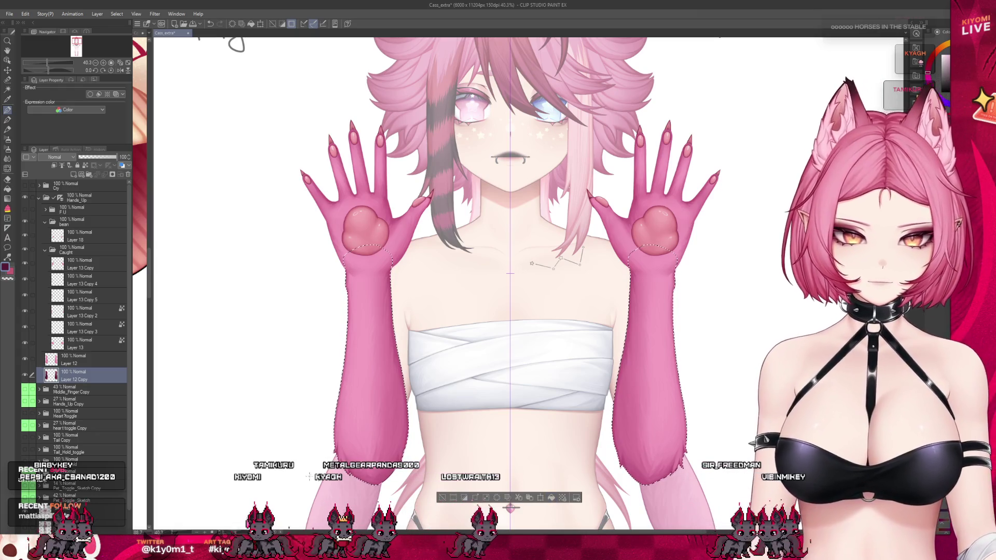
pyautogui.scroll(-3, 355, 359)
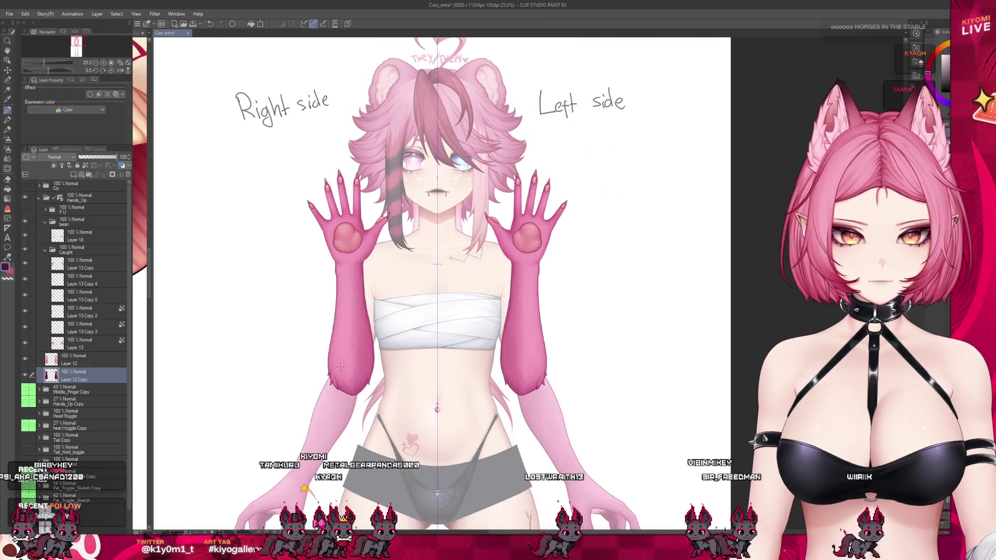
# Step: Zoom into the forearm fur and compare it on Layer 12 and Layer 12 Copy
pyautogui.scroll(2, 337, 372)
pyautogui.scroll(1, 337, 372)
pyautogui.scroll(2, 263, 345)
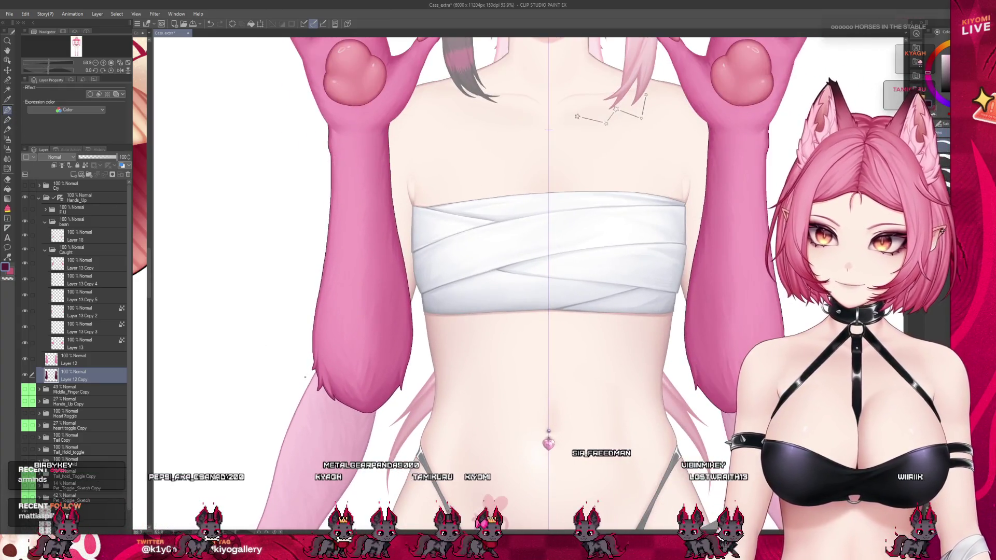
pyautogui.scroll(3, 305, 377)
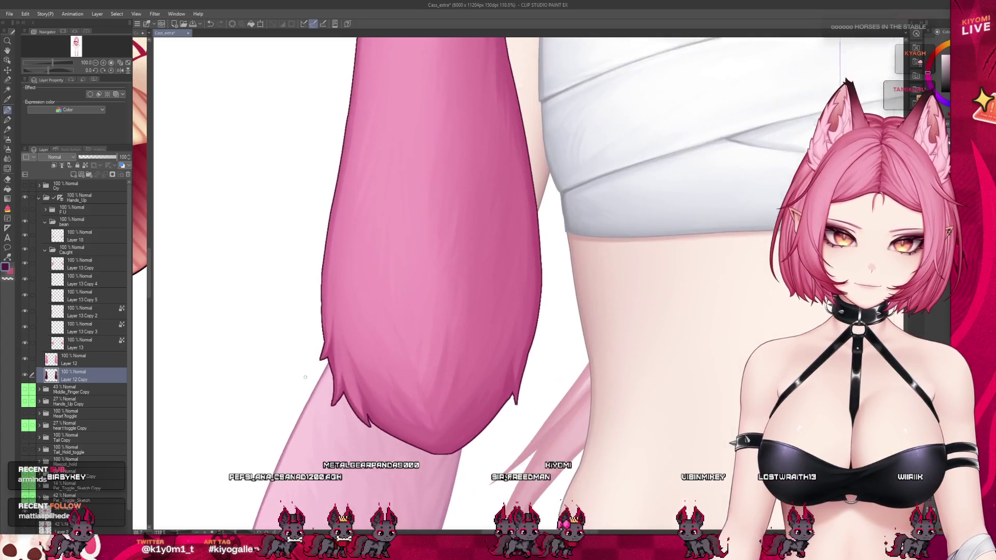
pyautogui.scroll(4, 305, 377)
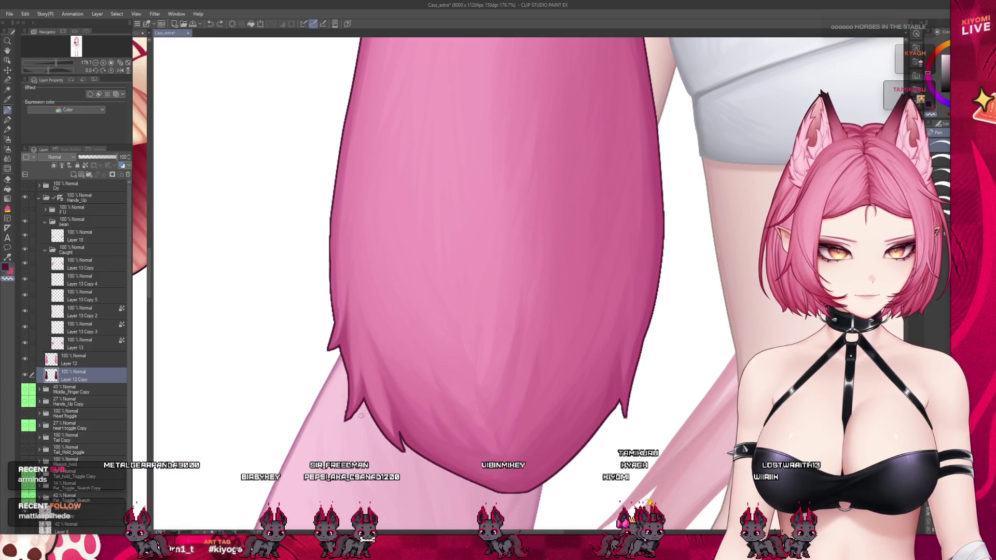
pyautogui.click(83, 356)
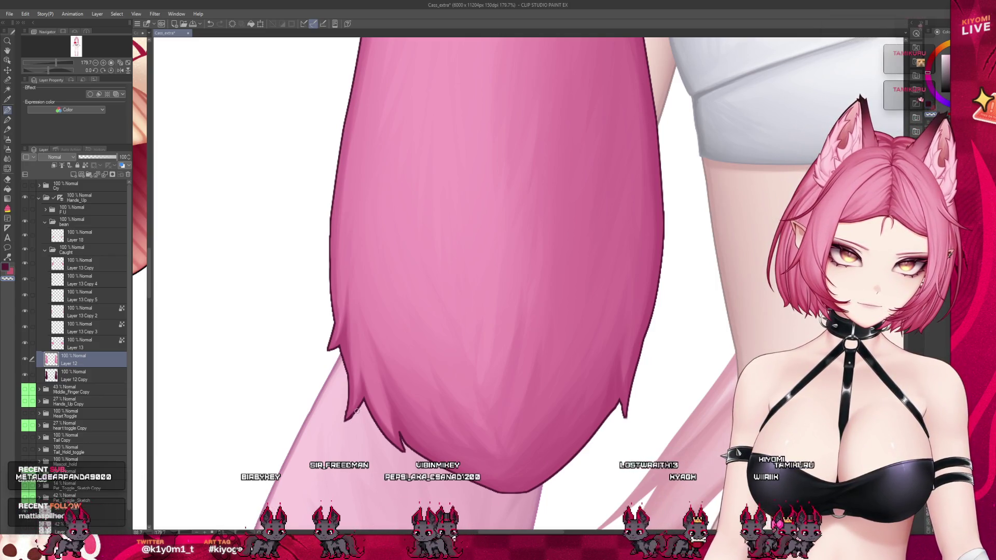
pyautogui.click(73, 372)
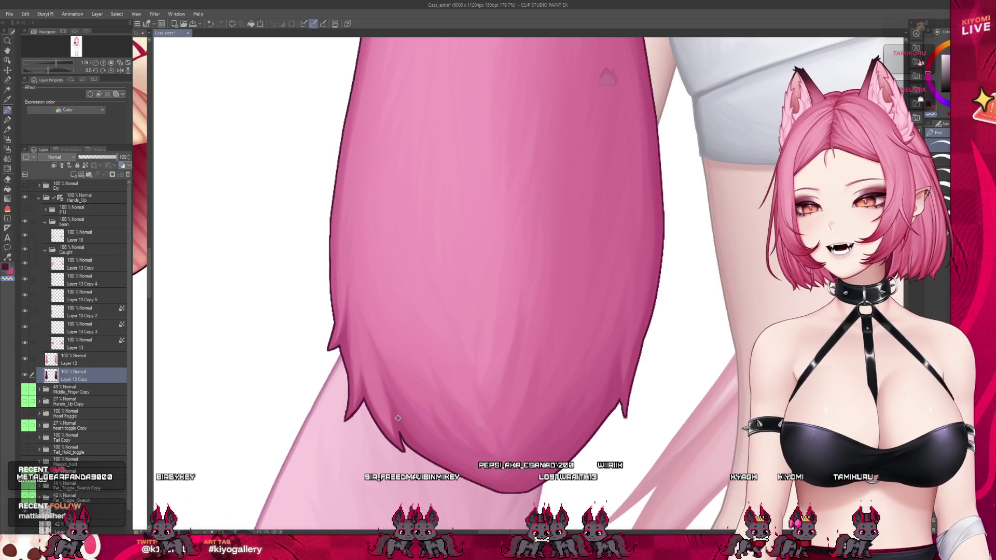
# Step: Ctrl+click Layer 12 to select it together with Layer 12 Copy
pyautogui.moveTo(398, 418); pyautogui.dragTo(513, 391)
pyautogui.scroll(2, 513, 391)
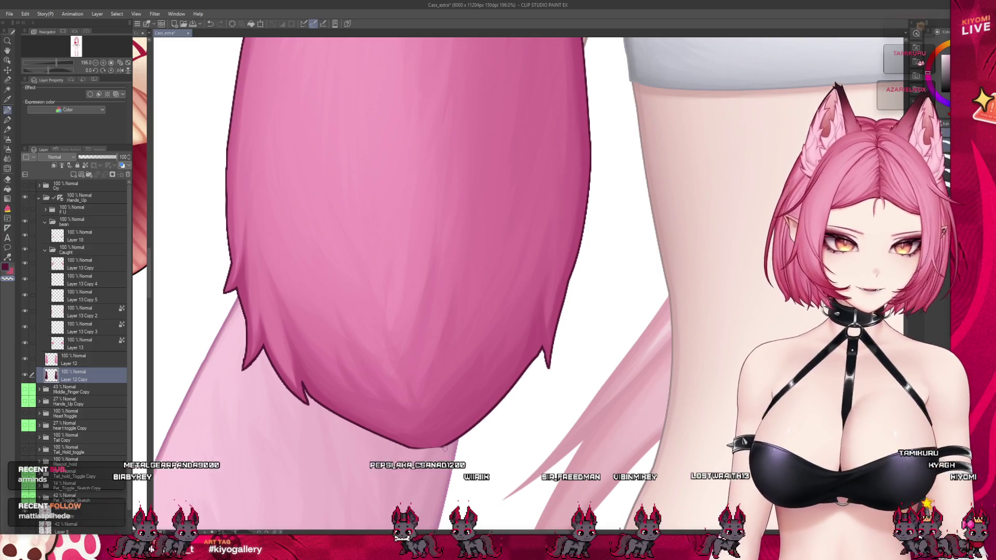
pyautogui.keyDown('ctrl'); pyautogui.click(52, 359); pyautogui.keyUp('ctrl')
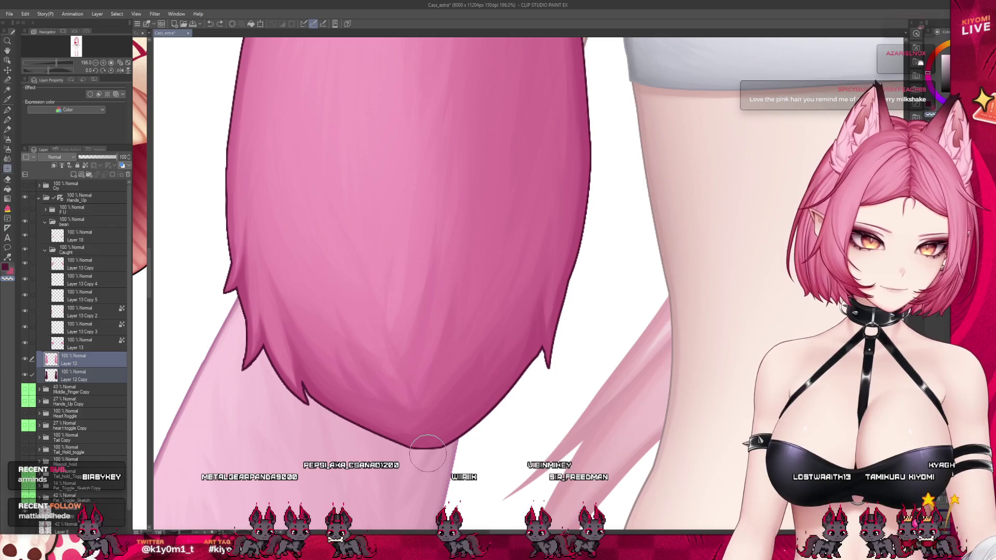
pyautogui.scroll(-5, 570, 397)
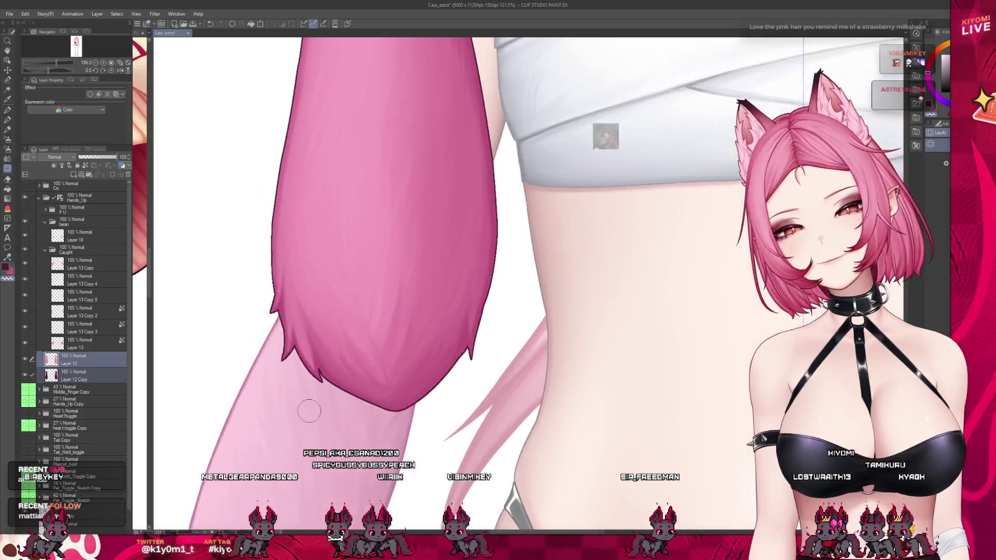
# Step: Enlarge the brush with ] at 100% on the bandage area, then zoom back to 40%
pyautogui.scroll(3, 359, 267)
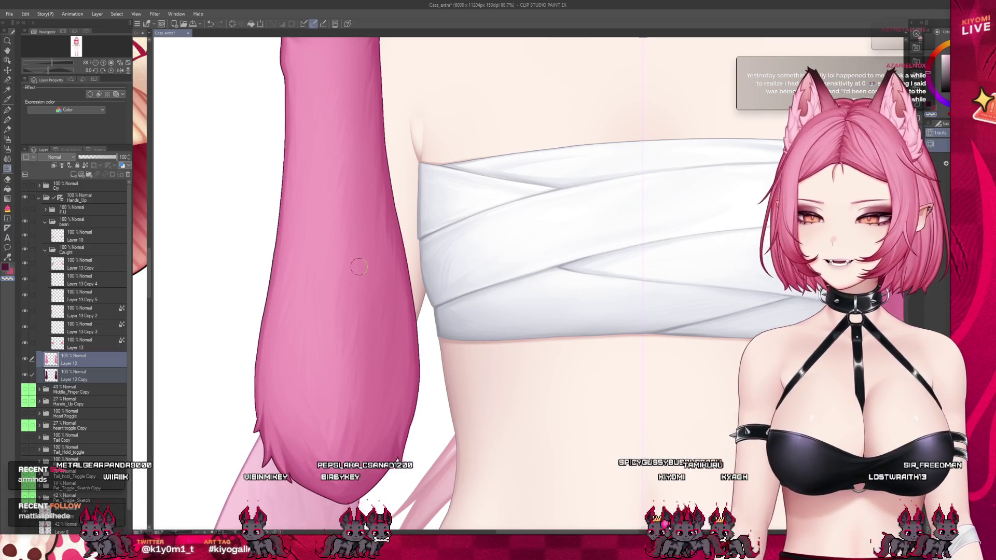
pyautogui.scroll(1, 656, 295)
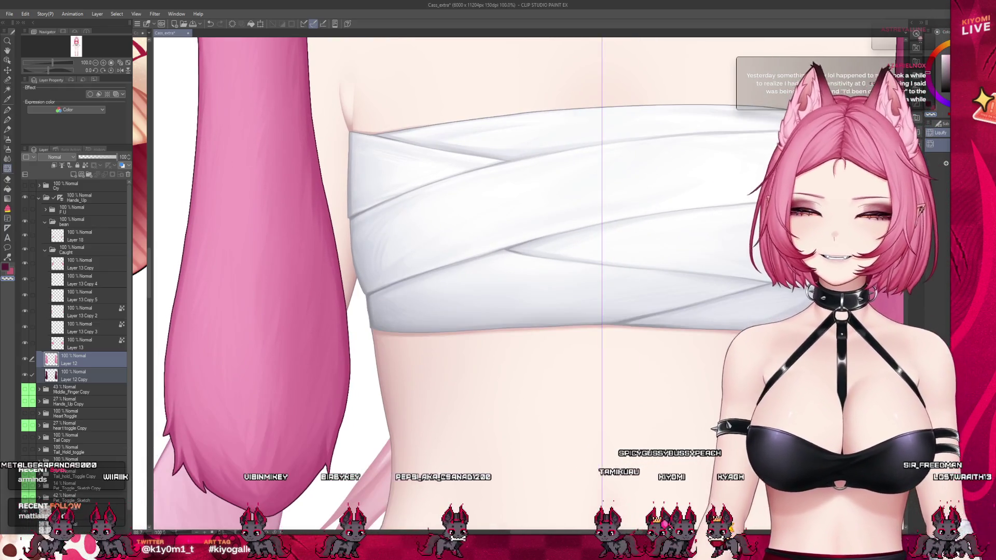
pyautogui.press(']')
pyautogui.press(']')
pyautogui.press(']')
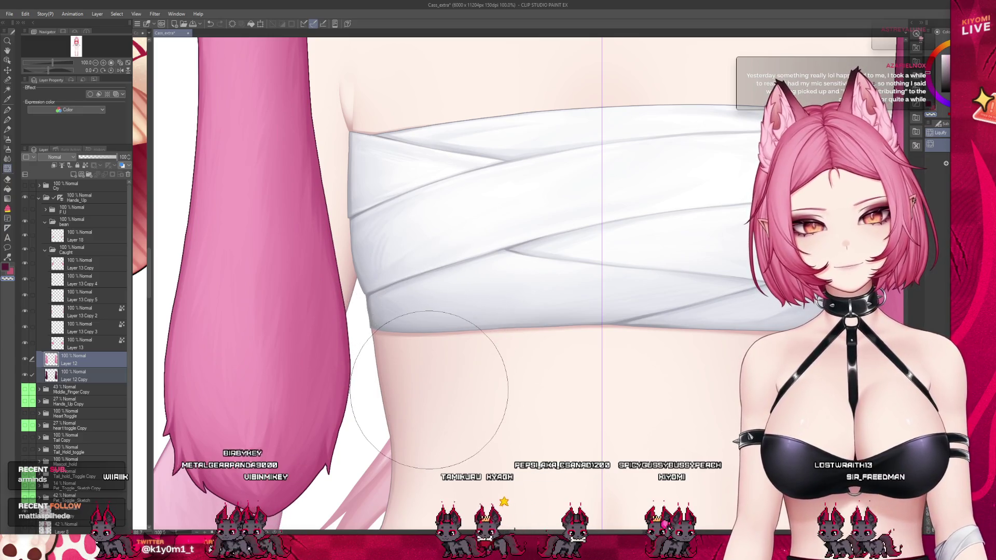
pyautogui.scroll(-2, 486, 434)
pyautogui.scroll(-4, 486, 434)
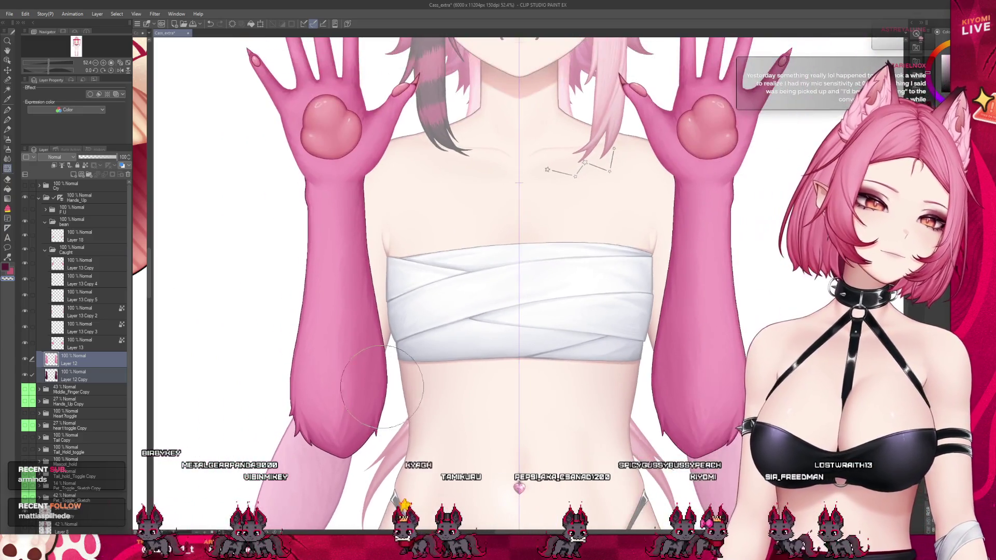
pyautogui.scroll(-2, 345, 331)
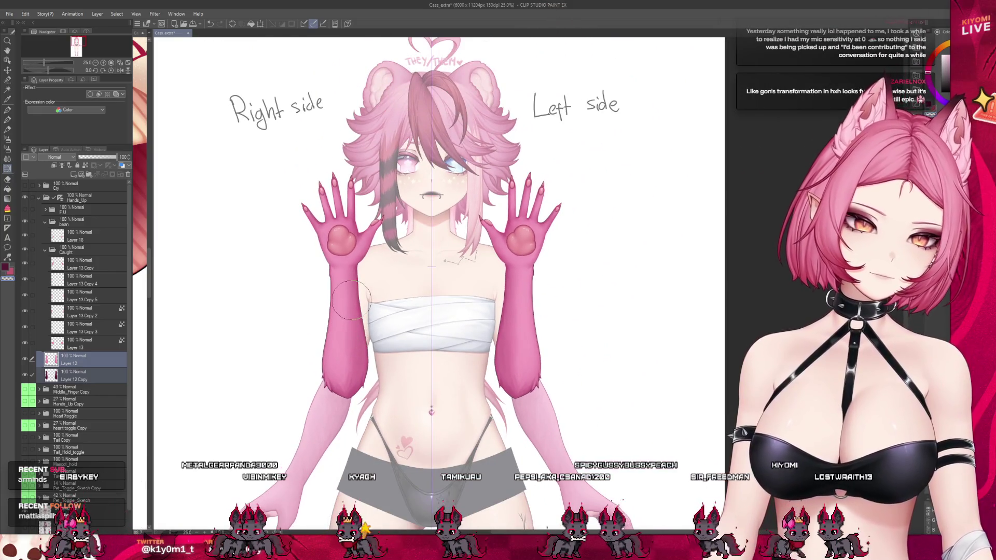
pyautogui.scroll(2, 351, 300)
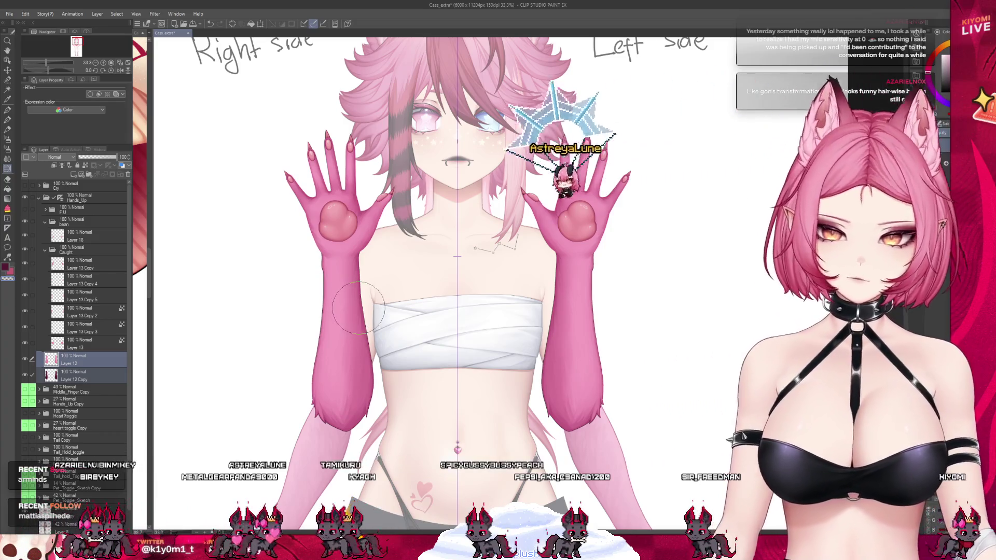
pyautogui.scroll(1, 357, 305)
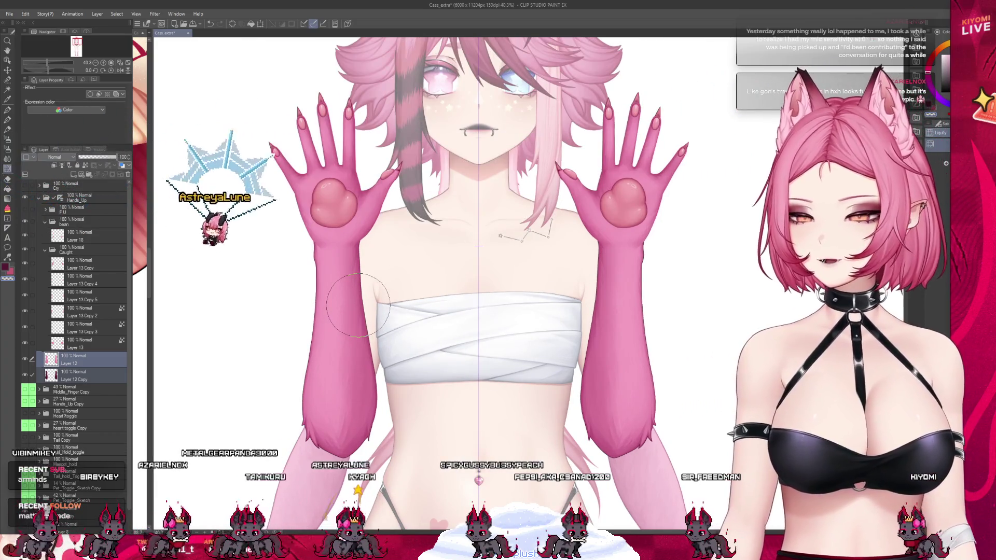